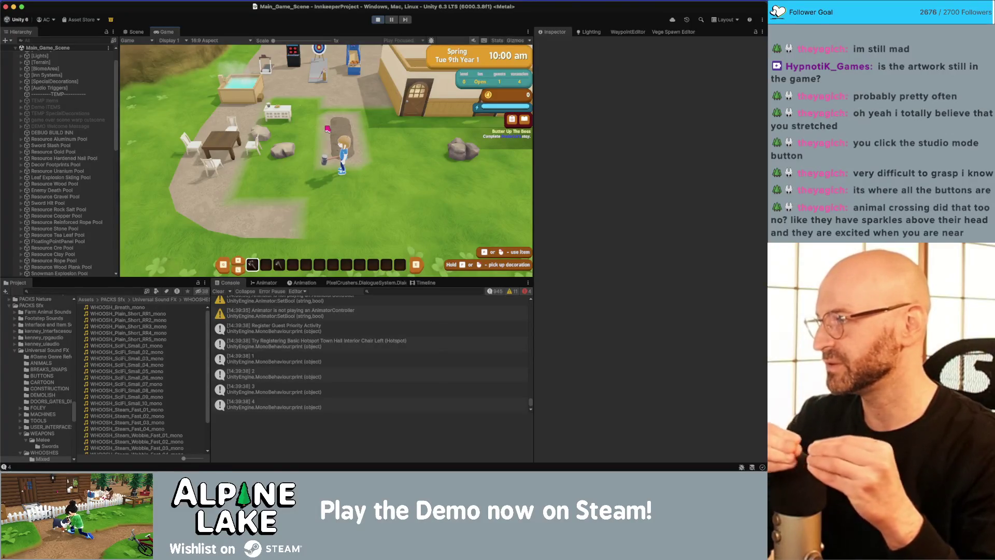
- Walk the character around the inn field with A, S, W and D until the IndexOutOfRangeException is logged
key("a")
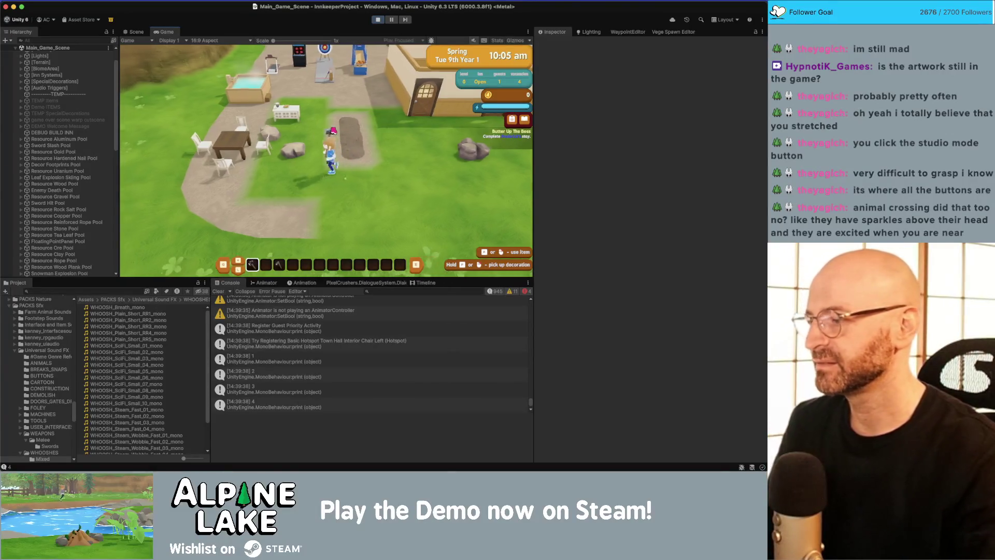
key("s")
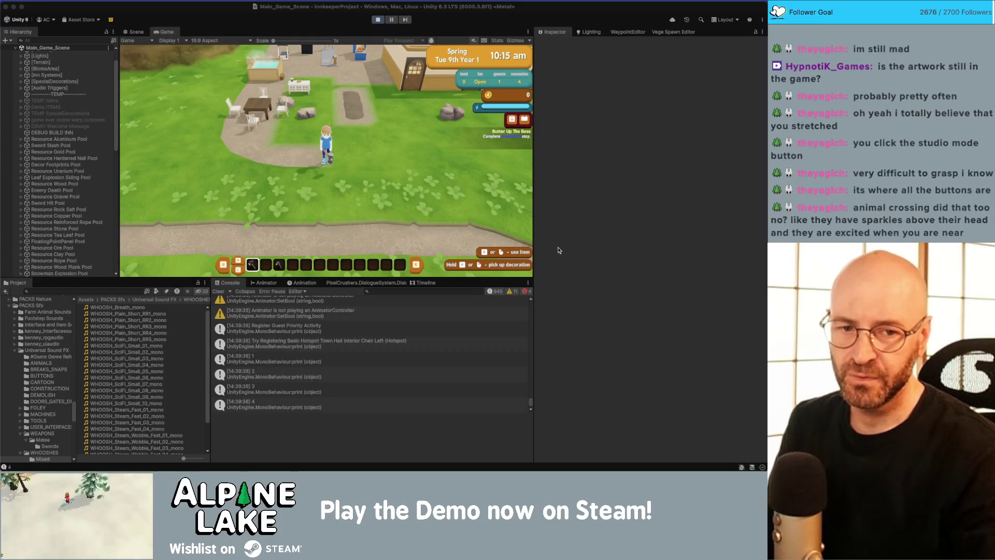
left_click(366, 188)
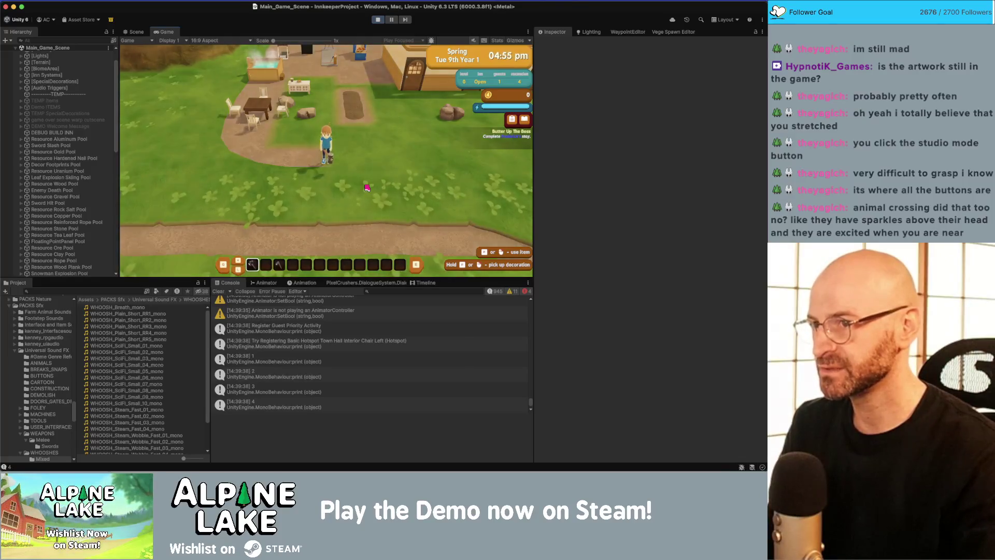
key("a")
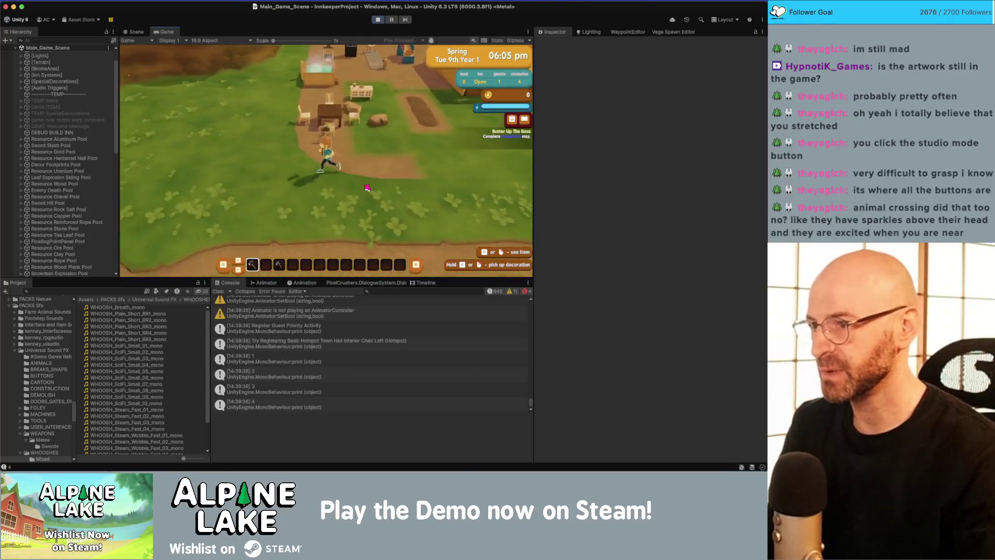
key("w")
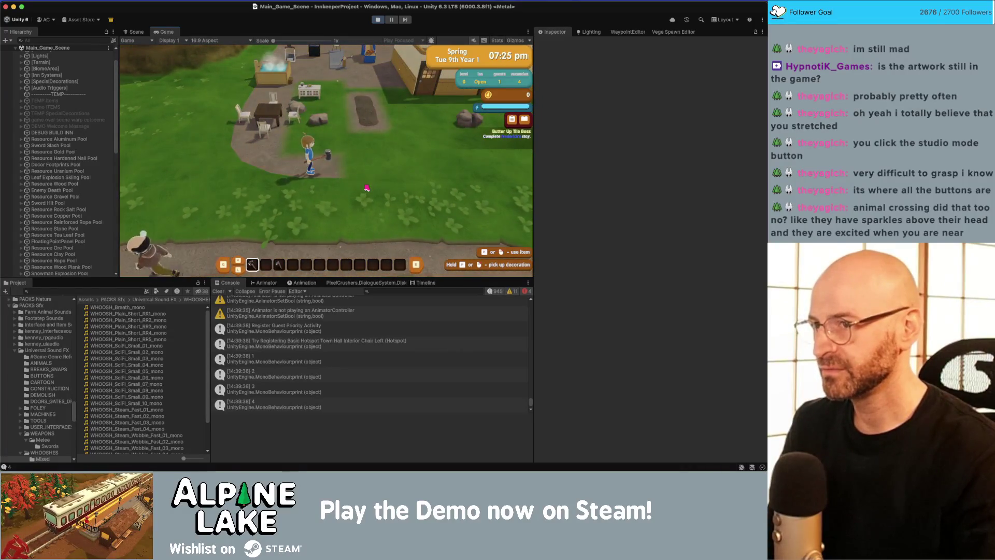
key("d")
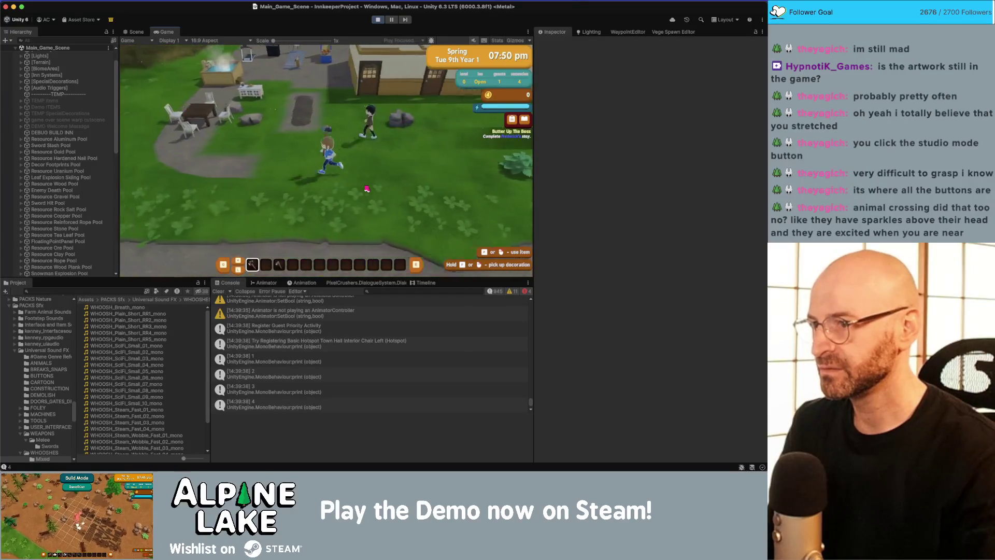
key("a")
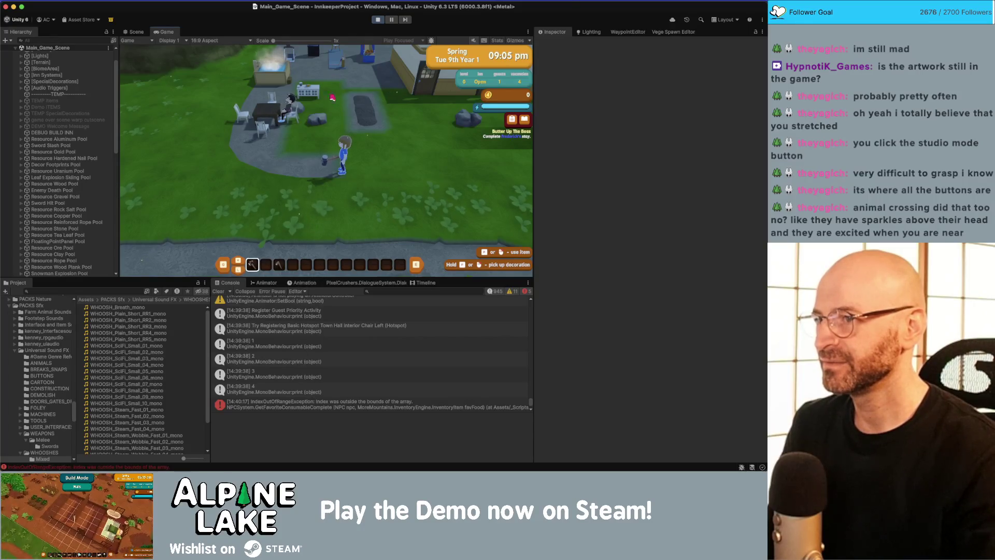
- Stop Play mode, view the IndexOutOfRangeException stack trace, and bring the Miro Innkeep board forward
left_click(377, 20)
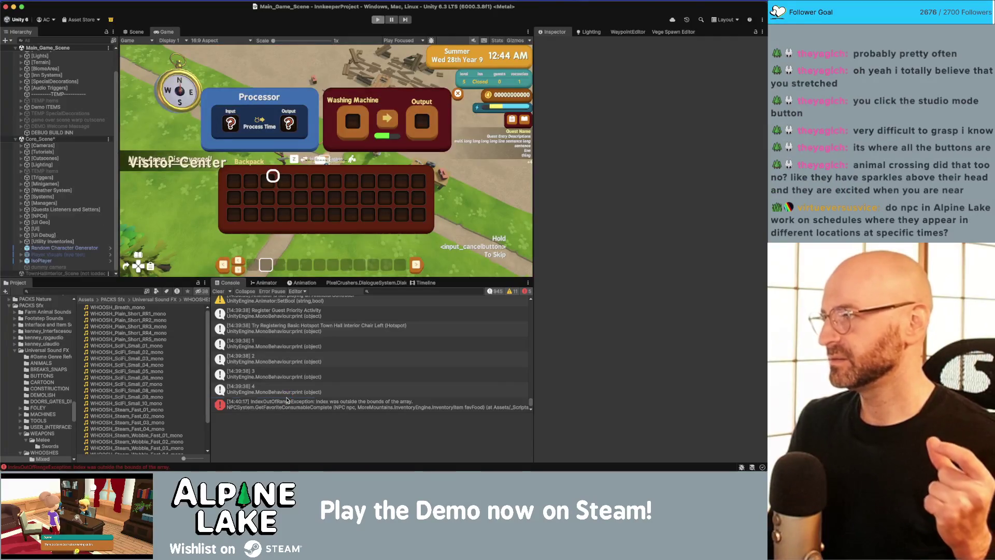
left_click(287, 400)
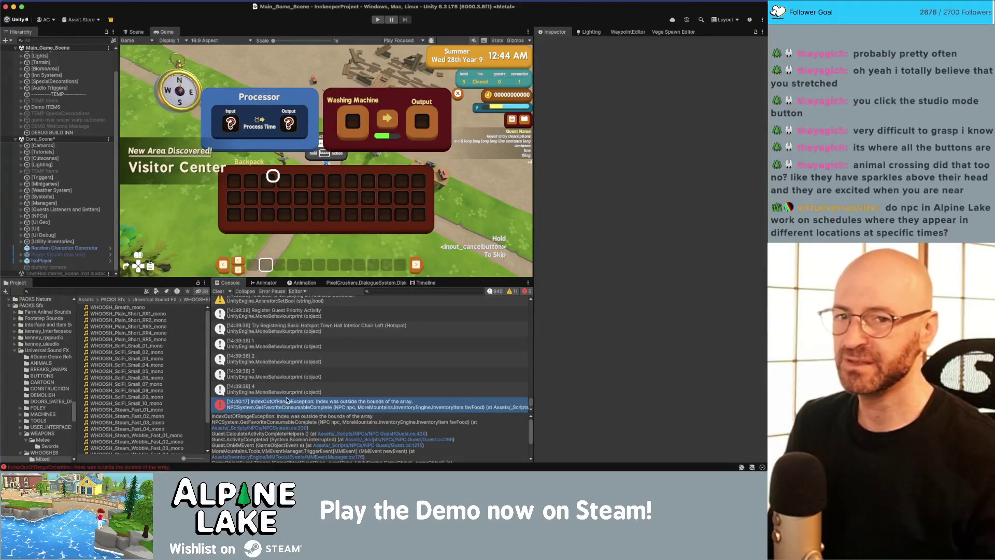
key("super+Tab")
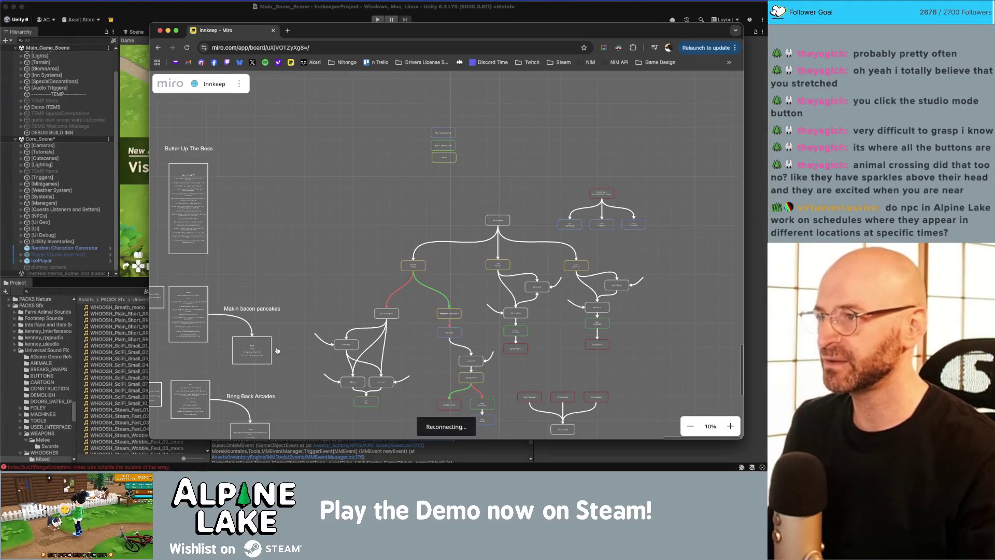
- Leave the Innkeep Miro board and return to the Unity editor
key("super+Tab")
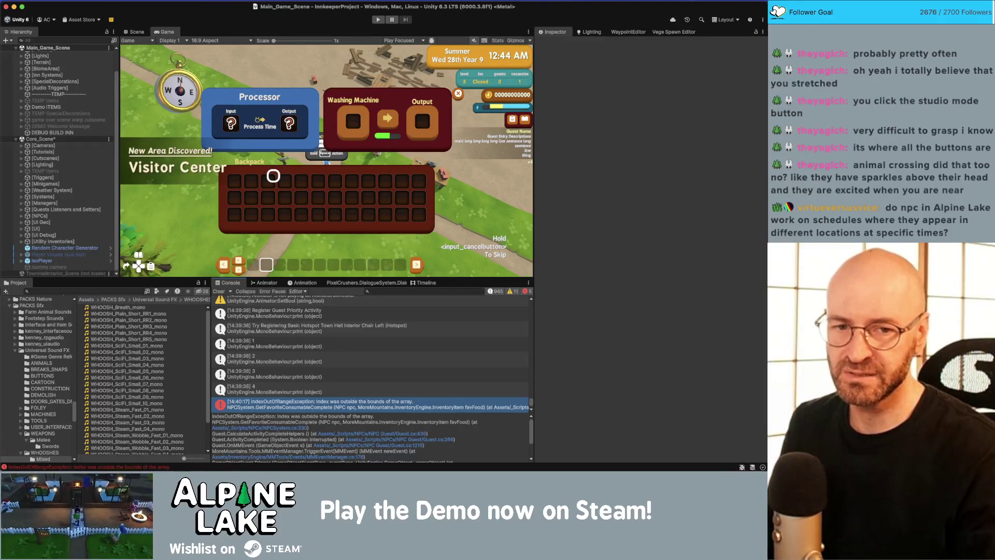
- In Rider's NPCSystem.cs, highlight the usages of m_NPCName and the NPCSheet class
key("super+Tab")
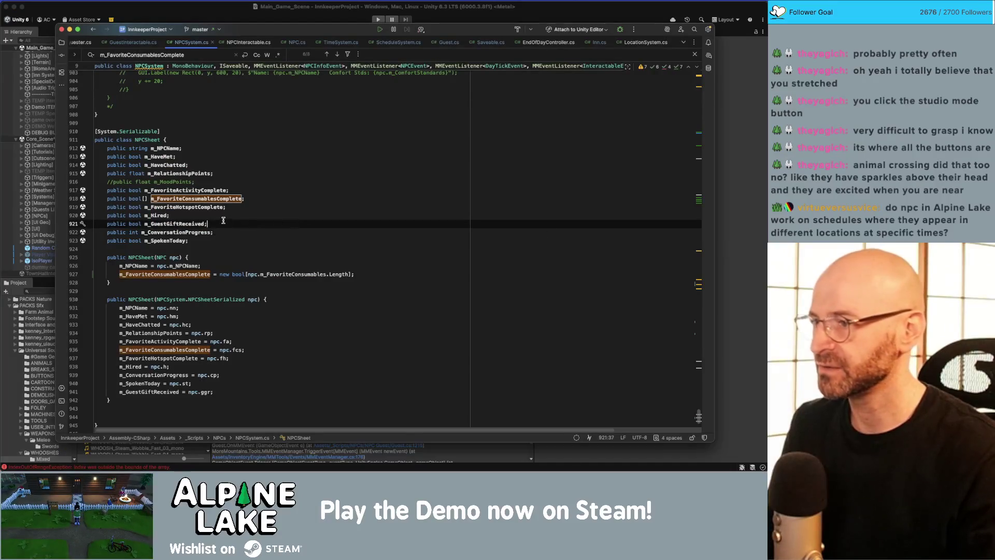
scroll(181, 207, "up", 4)
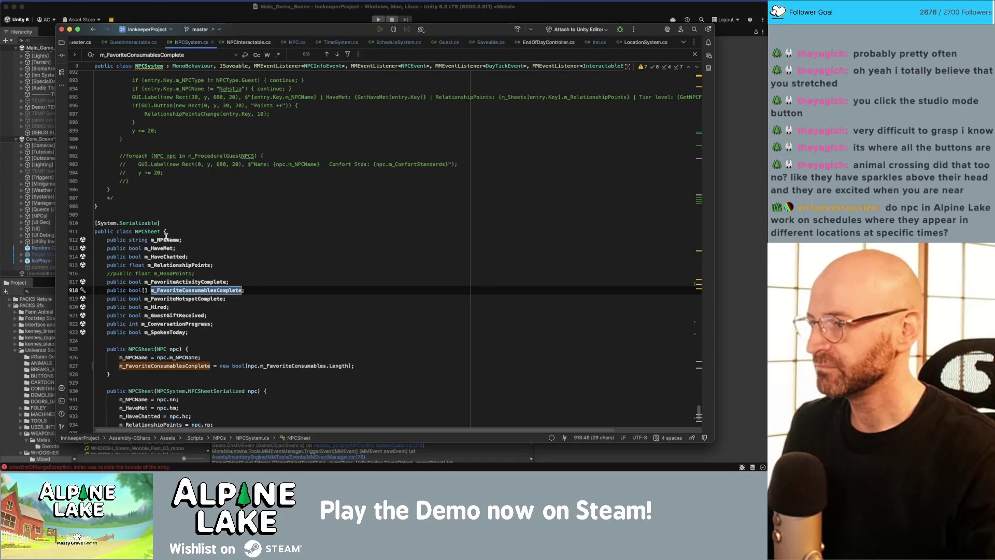
double_click(156, 240)
scroll(186, 241, "down", 4)
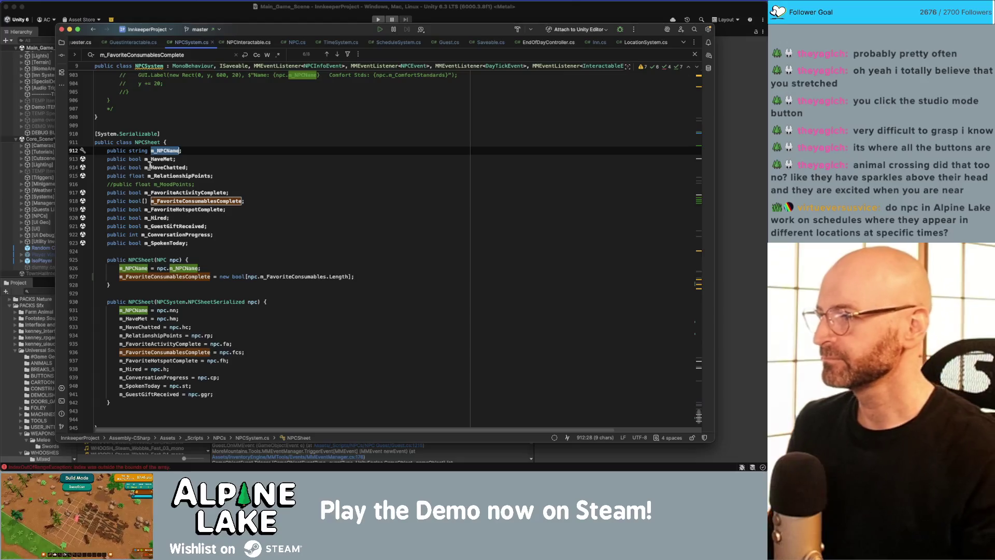
double_click(141, 142)
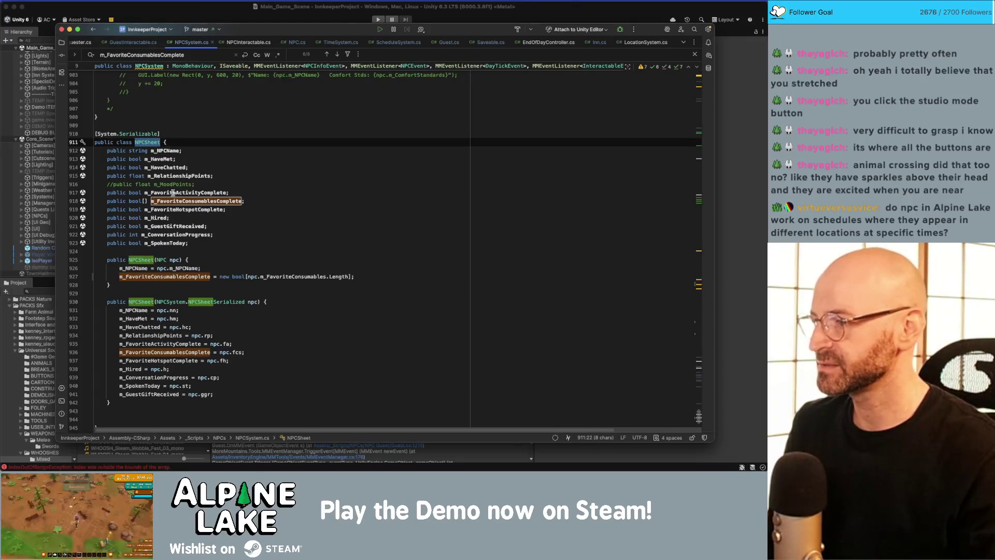
scroll(172, 192, "down", 3)
scroll(171, 249, "up", 3)
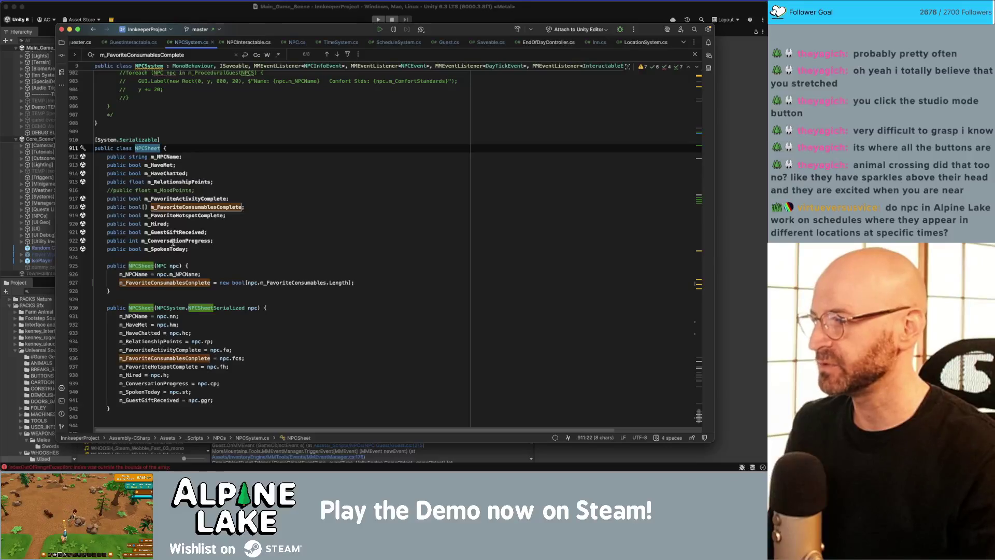
scroll(192, 241, "up", 5)
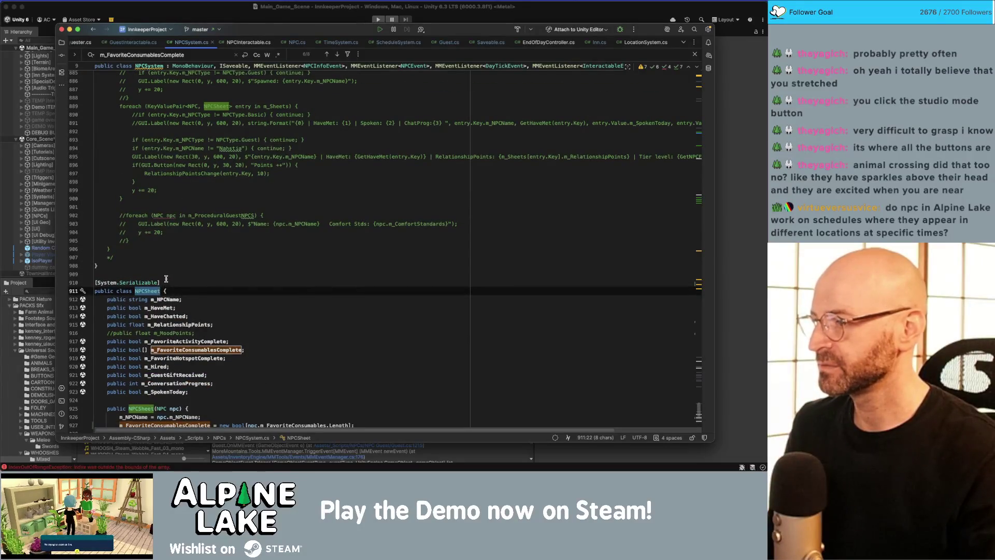
scroll(199, 268, "up", 6)
scroll(199, 267, "up", 15)
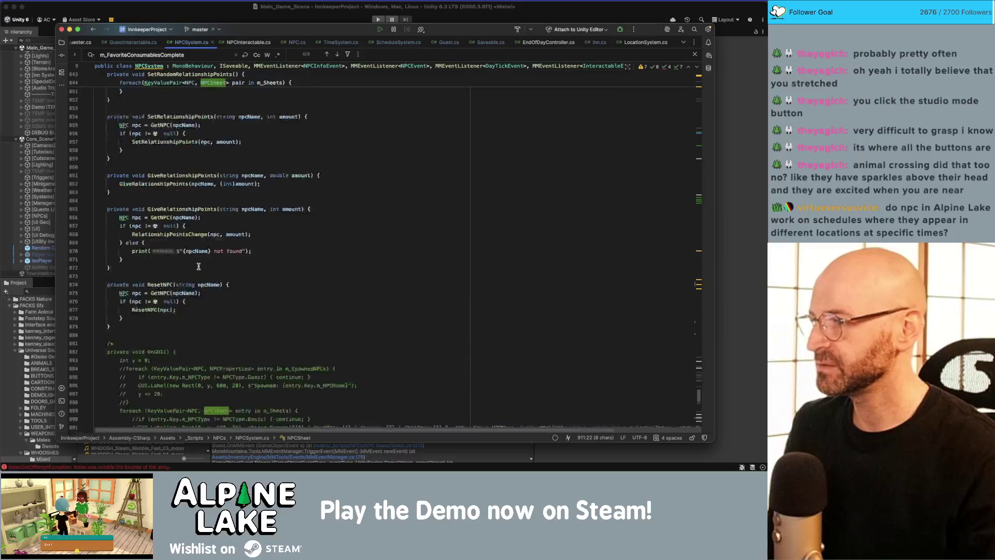
scroll(194, 258, "up", 7)
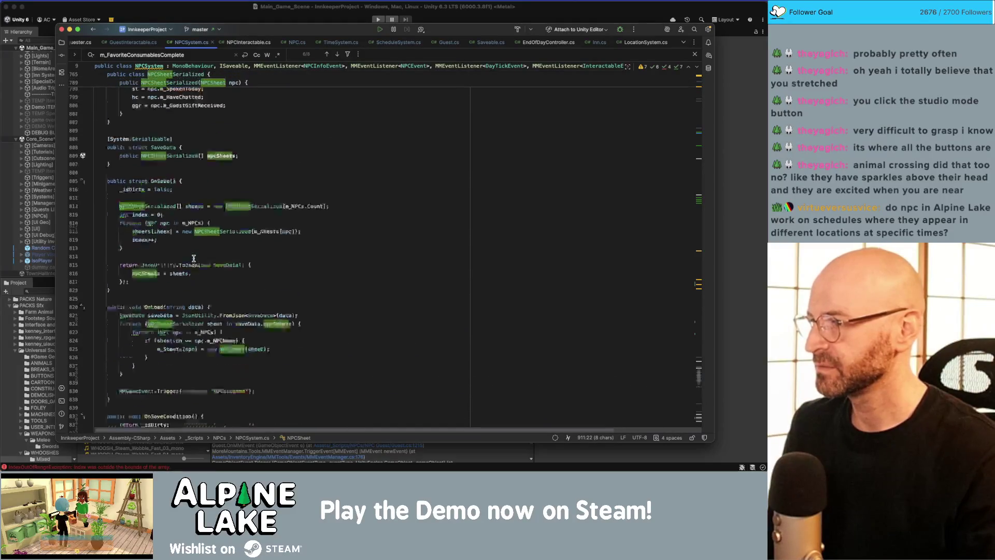
- Check usages of the NPCSheetSerialized constructor and the m_NPCName, m_HaveMet, m_HaveChatted, m_RelationshipPoints fields
double_click(180, 156)
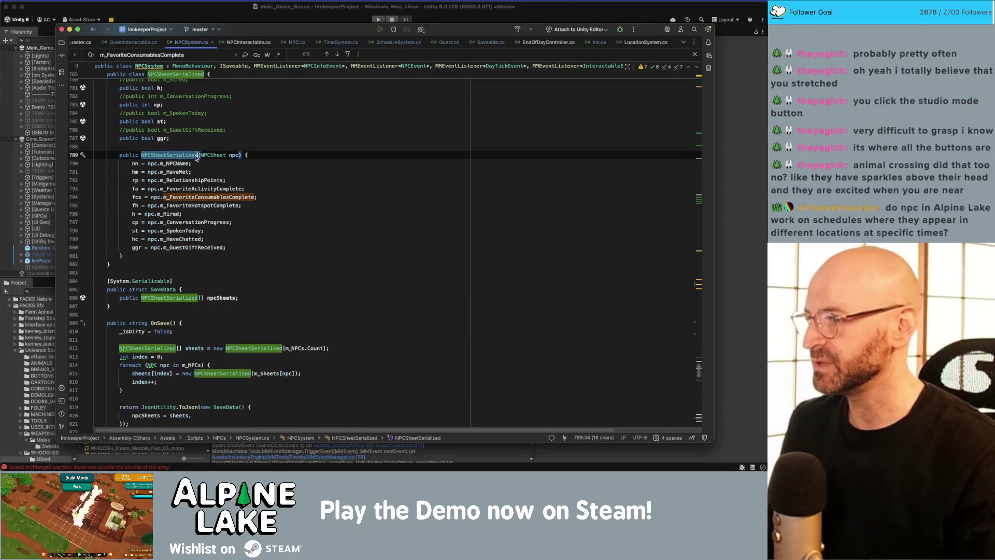
scroll(192, 145, "up", 5)
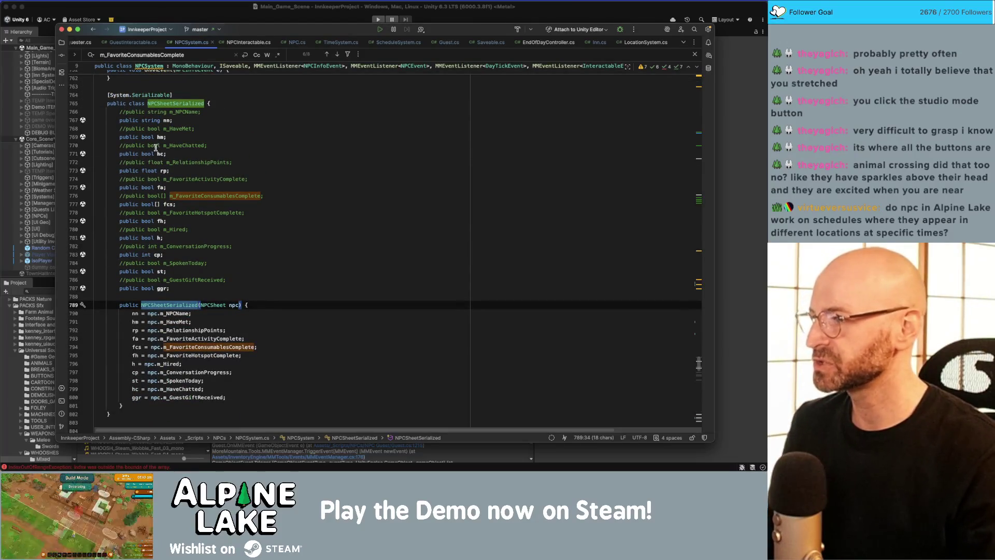
scroll(147, 207, "down", 20)
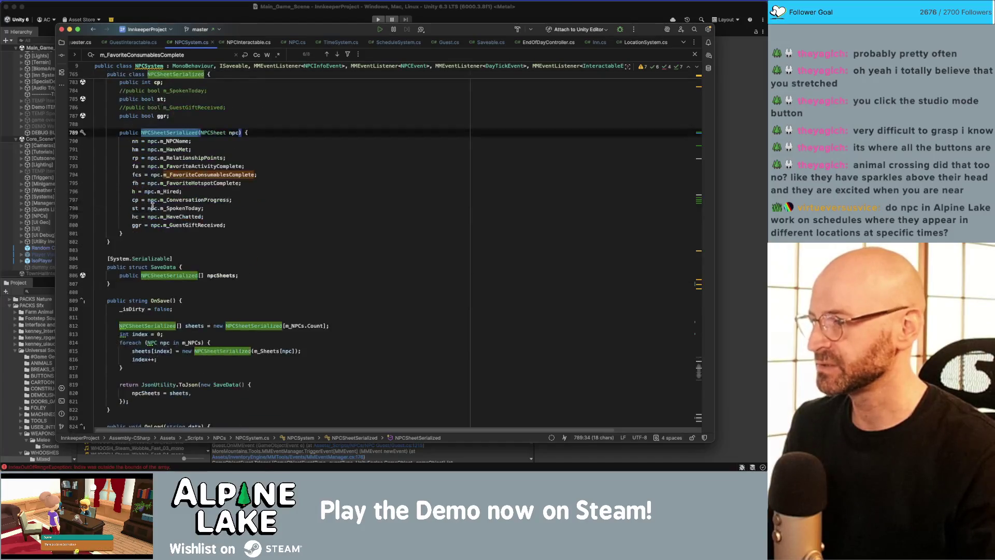
scroll(152, 207, "down", 10)
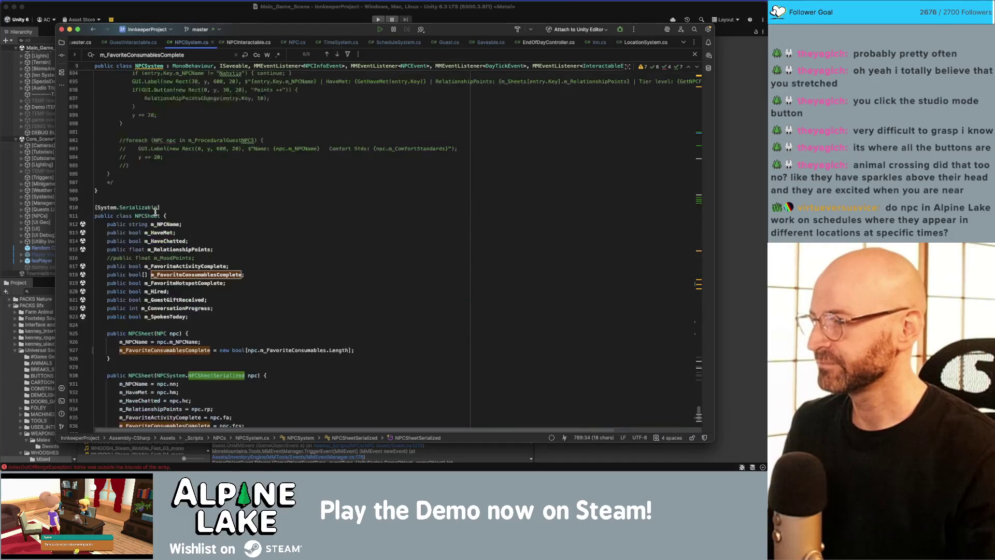
double_click(155, 223)
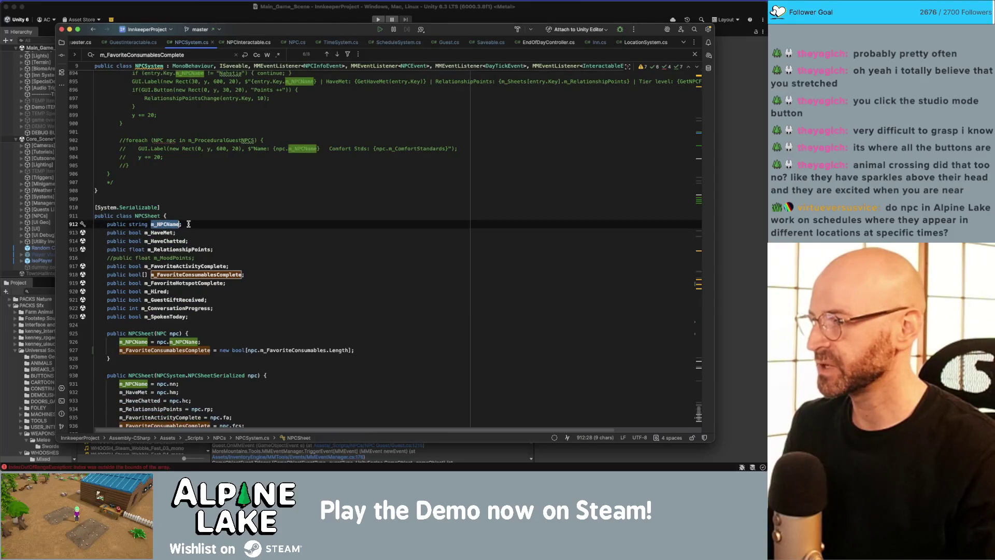
double_click(161, 232)
double_click(164, 240)
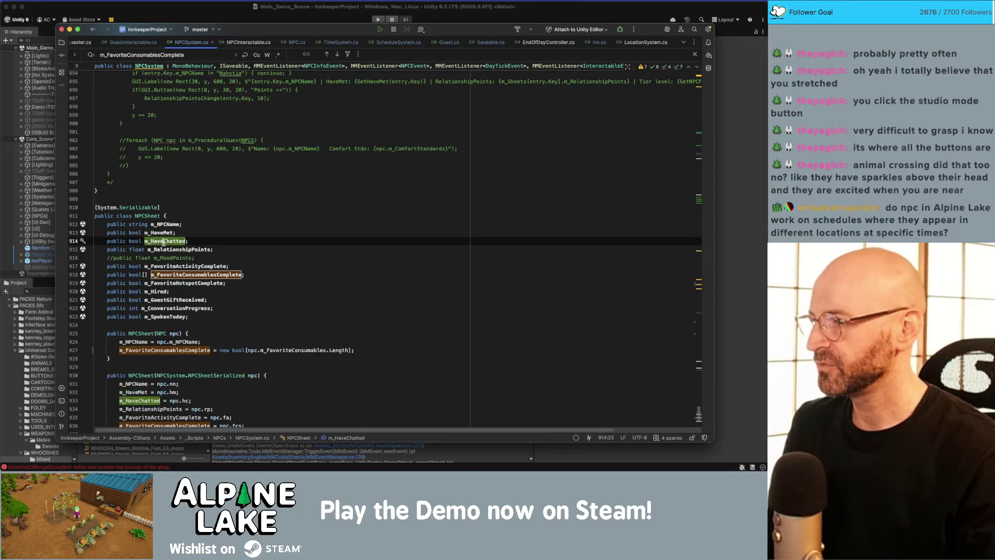
double_click(168, 249)
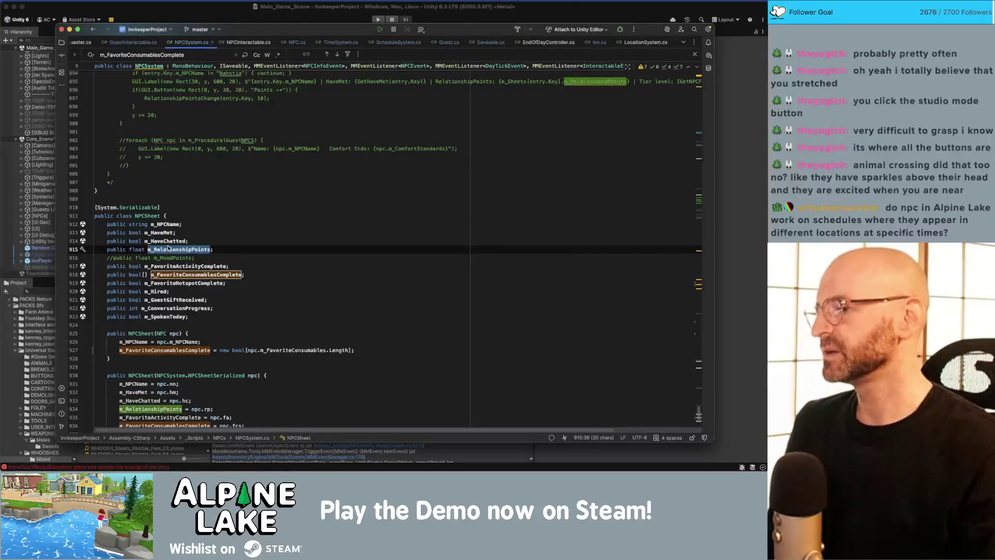
scroll(166, 249, "down", 2)
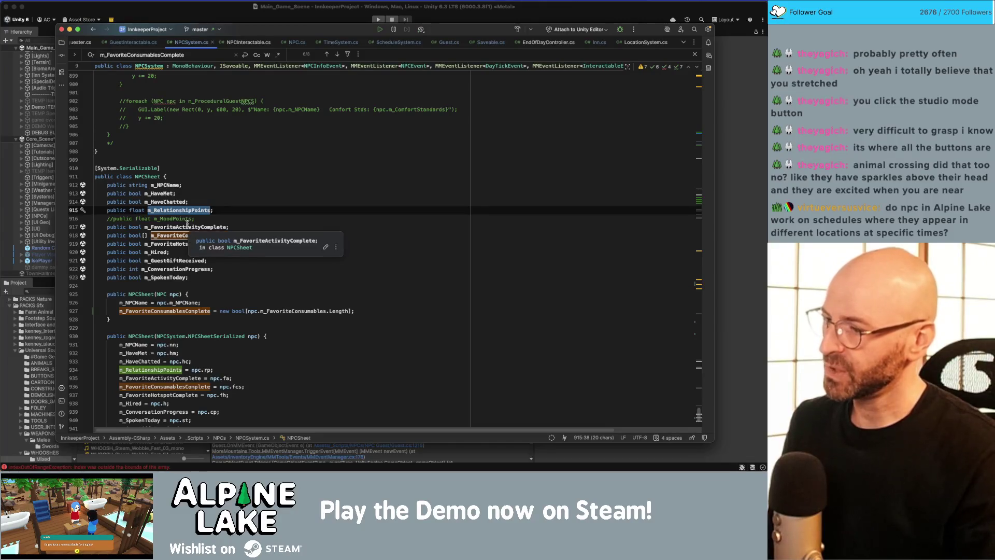
scroll(177, 222, "up", 10)
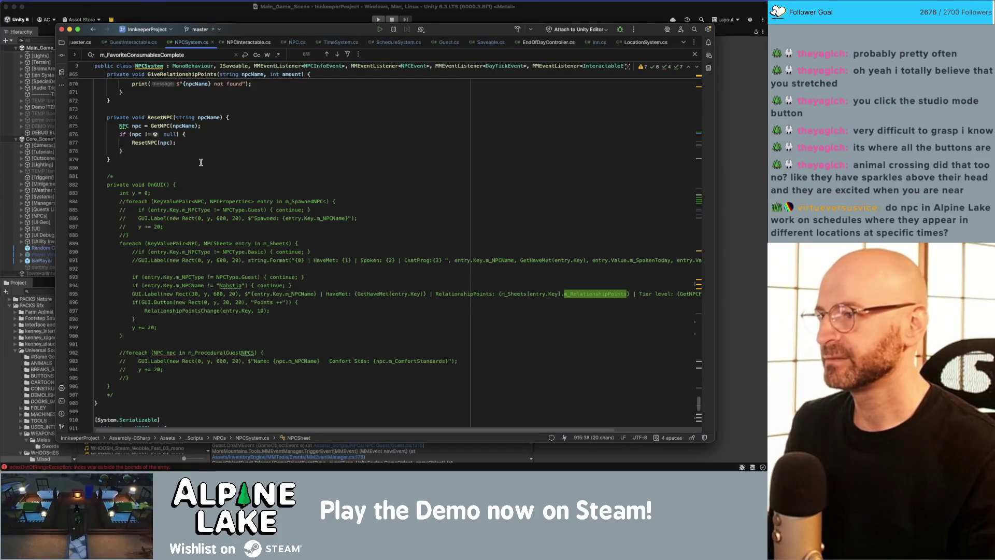
- Clear the highlights, scroll to the NPCSheet constructor, and search for m_FavoriteConsumablesComplete
left_click(202, 160)
left_click(206, 176)
left_click(205, 167)
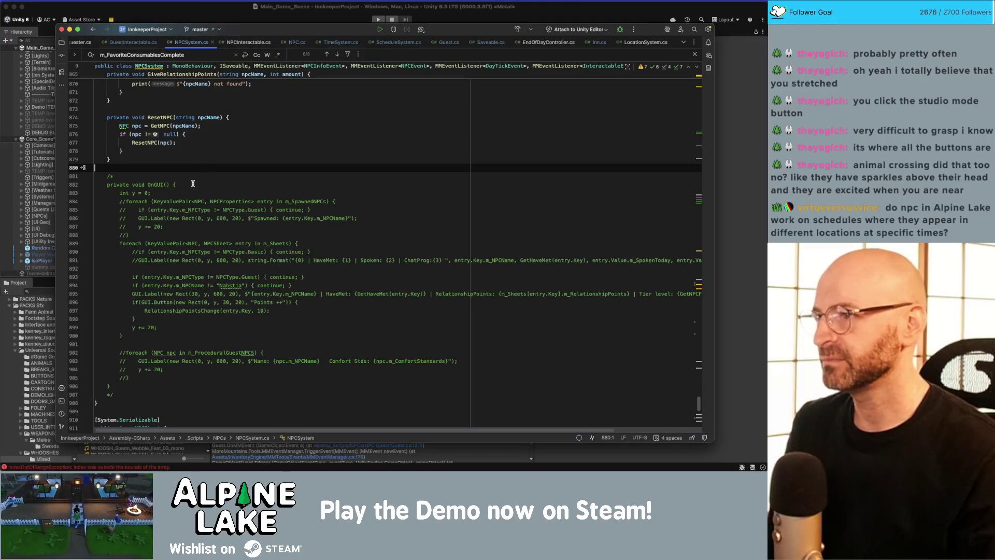
scroll(216, 161, "up", 10)
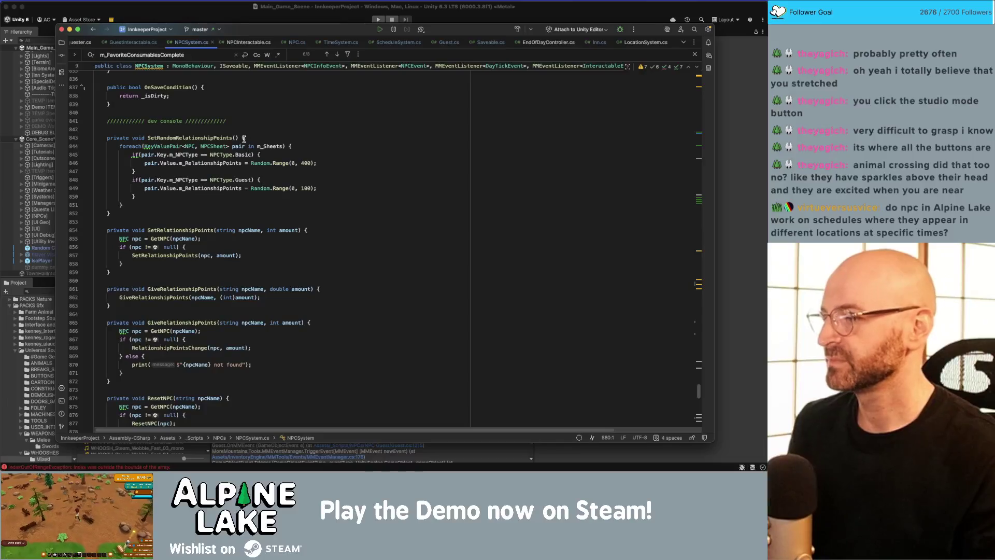
scroll(260, 207, "up", 10)
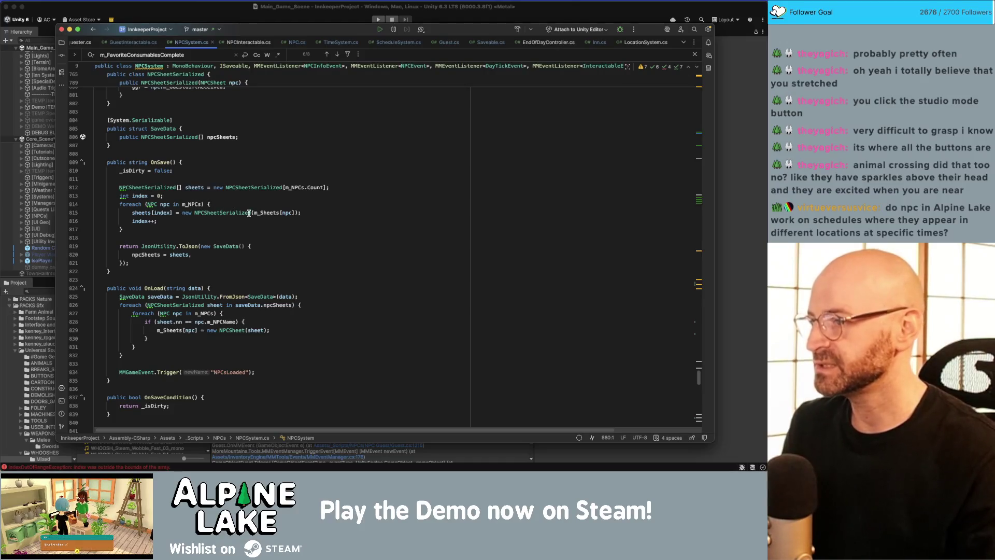
mouse_move(249, 213)
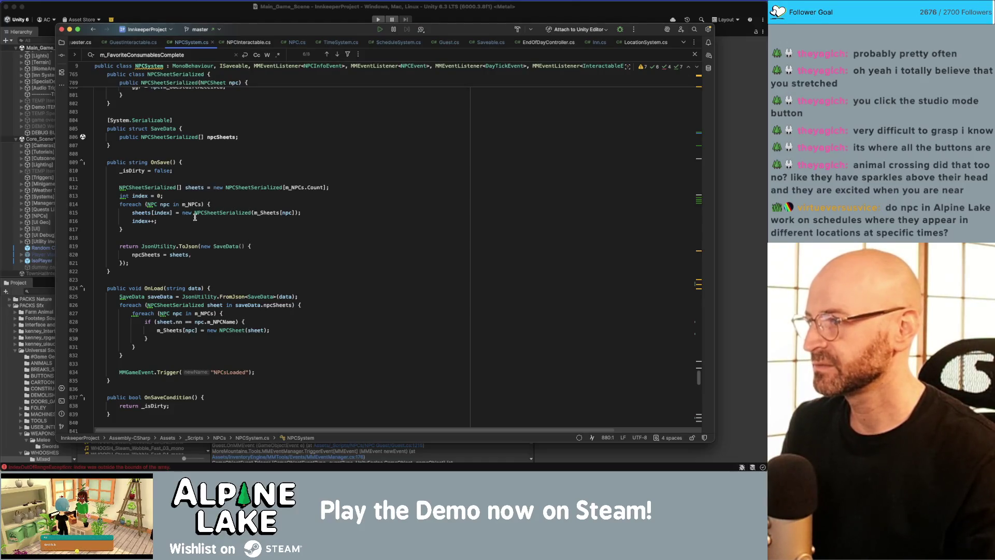
scroll(195, 217, "down", 15)
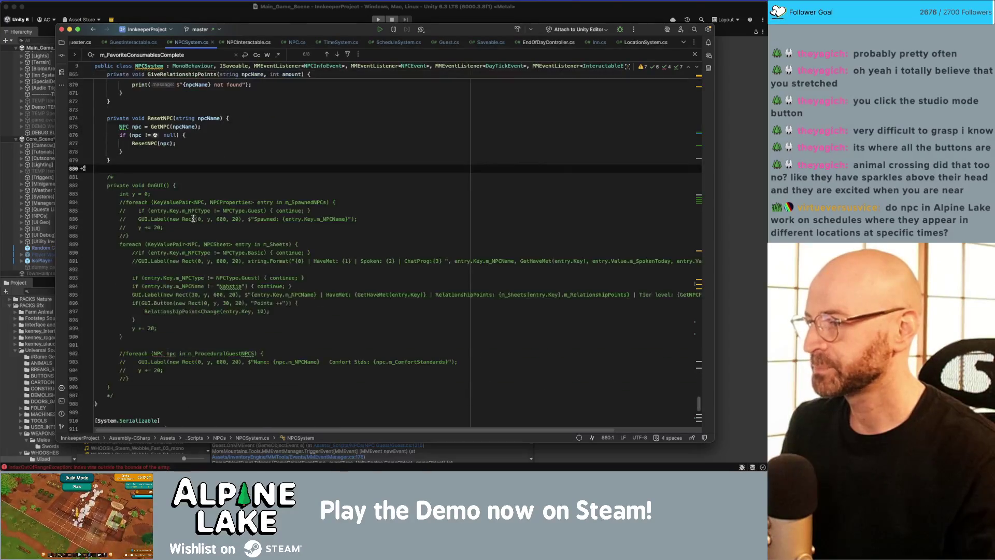
scroll(194, 218, "down", 5)
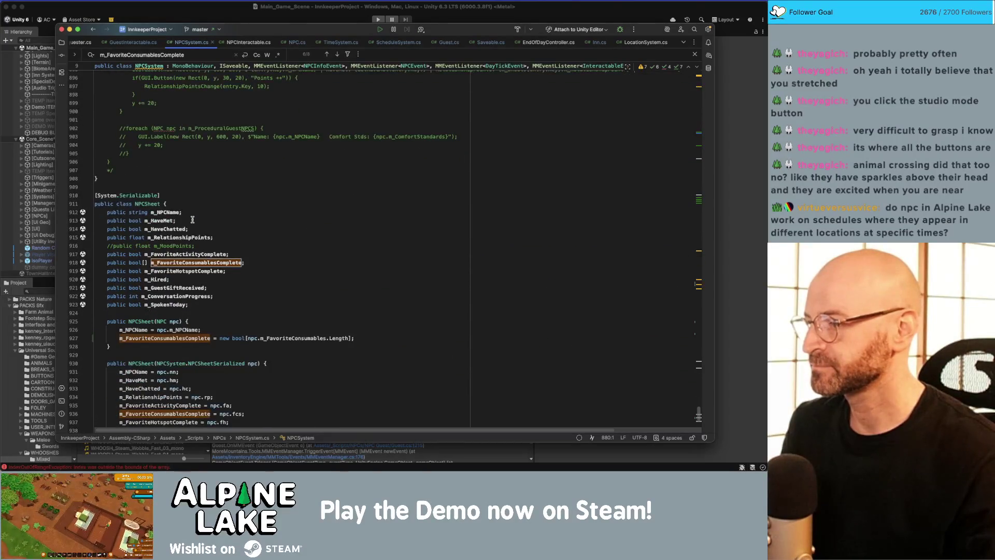
scroll(192, 219, "down", 2)
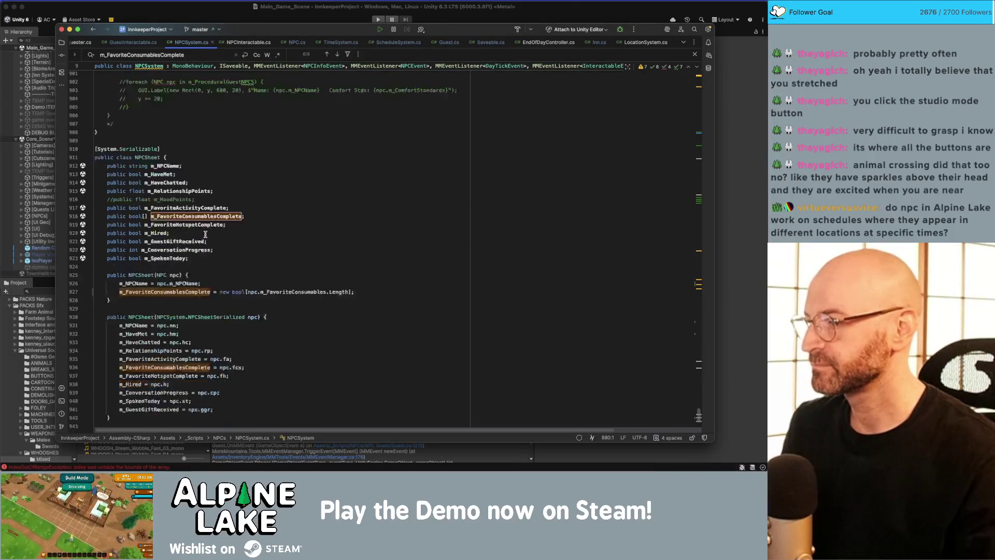
scroll(205, 234, "down", 3)
left_click(164, 309)
key("super+f")
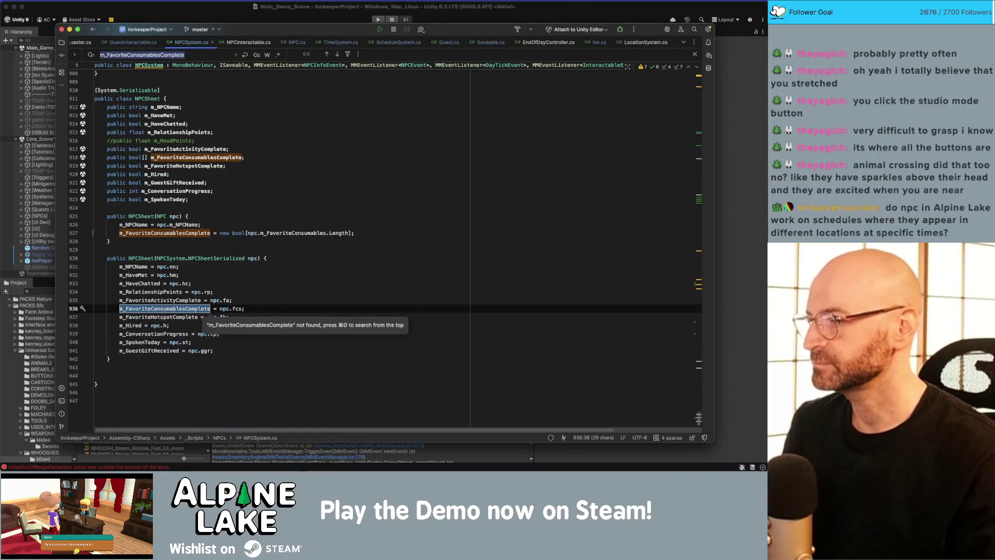
- Jump to the first m_FavoriteConsumablesComplete match and inspect the SetPerformedLikes and SetPerformedLike methods
key("Return")
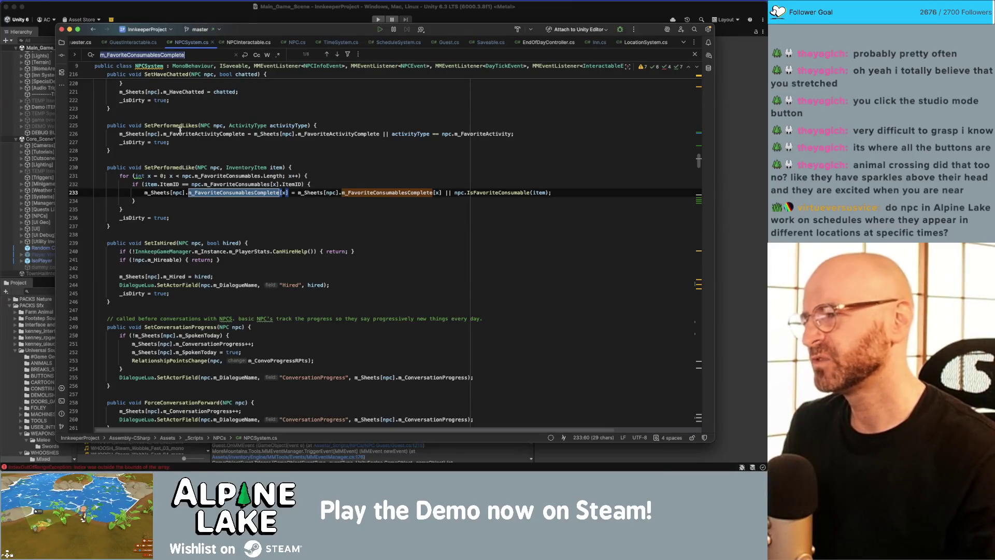
double_click(182, 126)
scroll(183, 162, "up", 2)
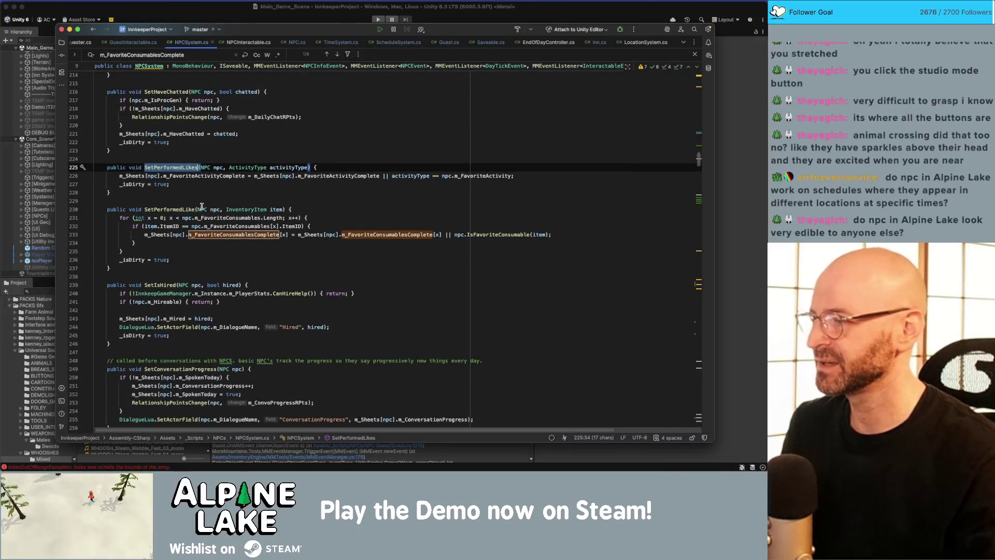
double_click(175, 210)
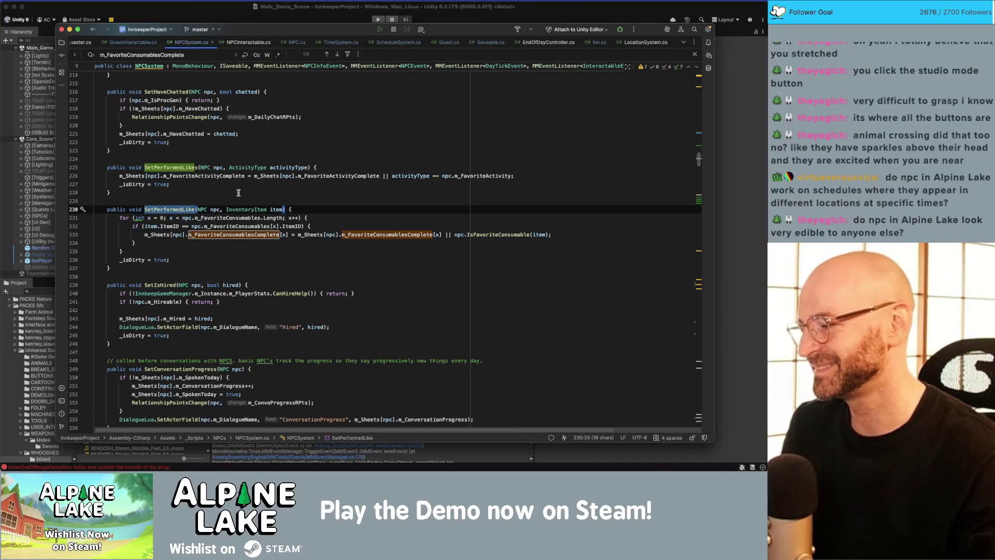
left_click(277, 195)
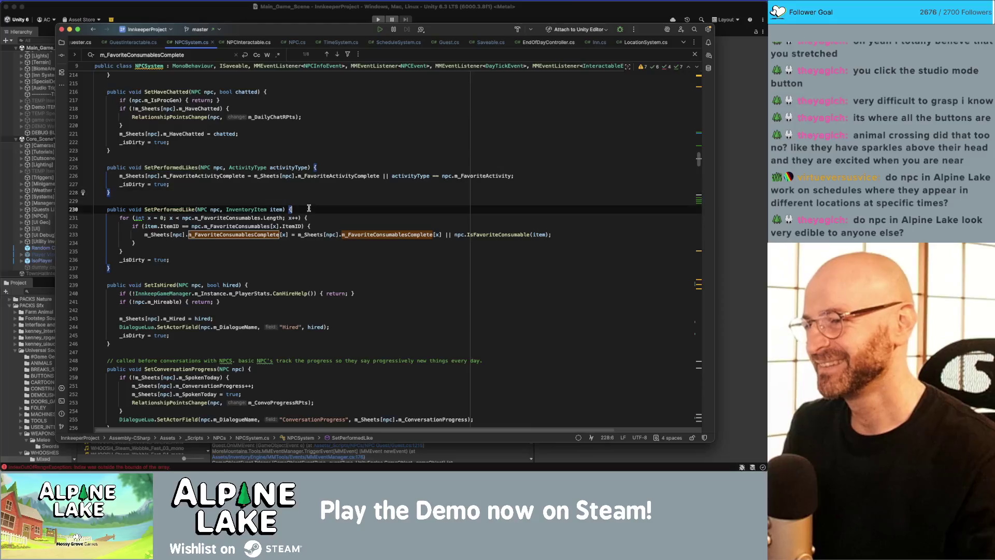
left_click(344, 226)
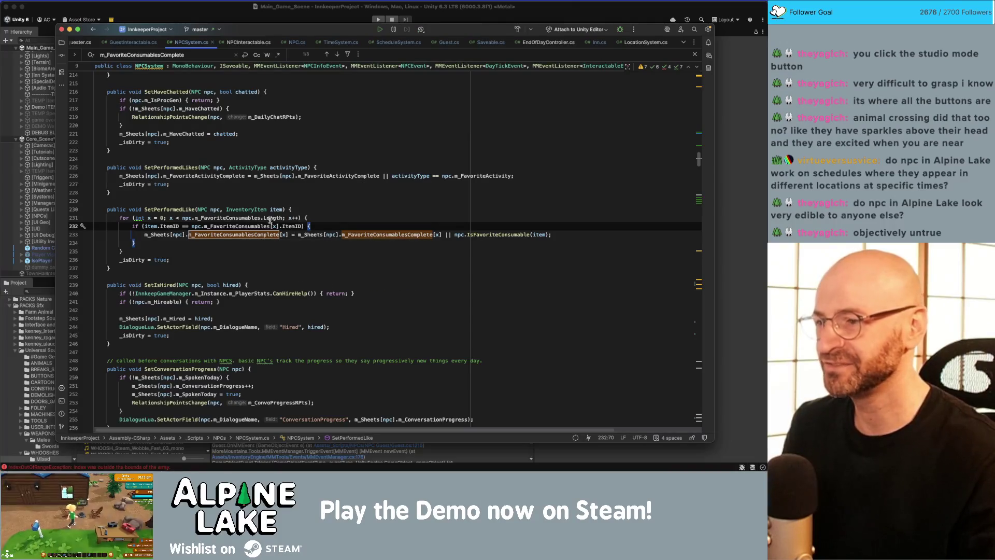
- Check SetPerformedLike's brace structure and usages of m_FavoriteConsumablesComplete and m_FavoriteActivityComplete
left_click(314, 205)
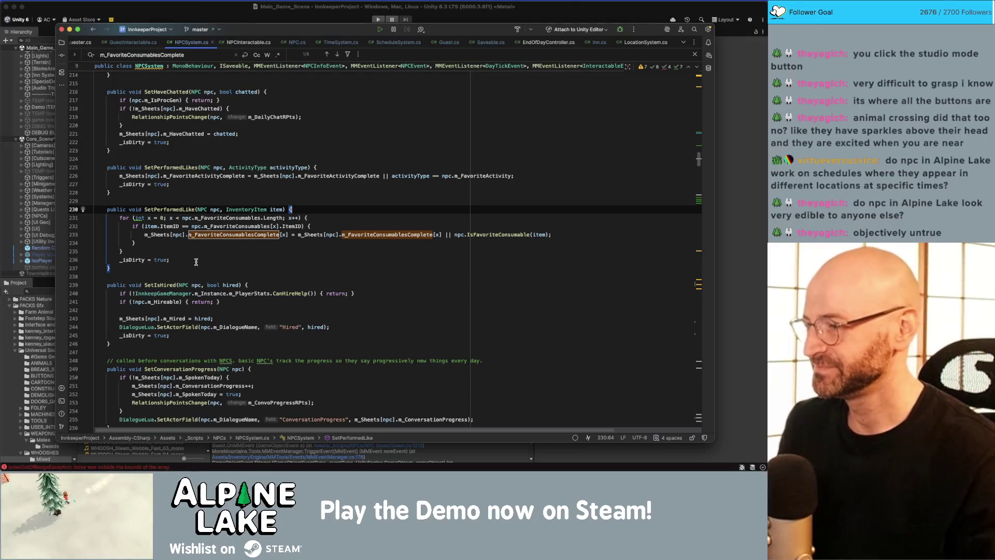
left_click(209, 245)
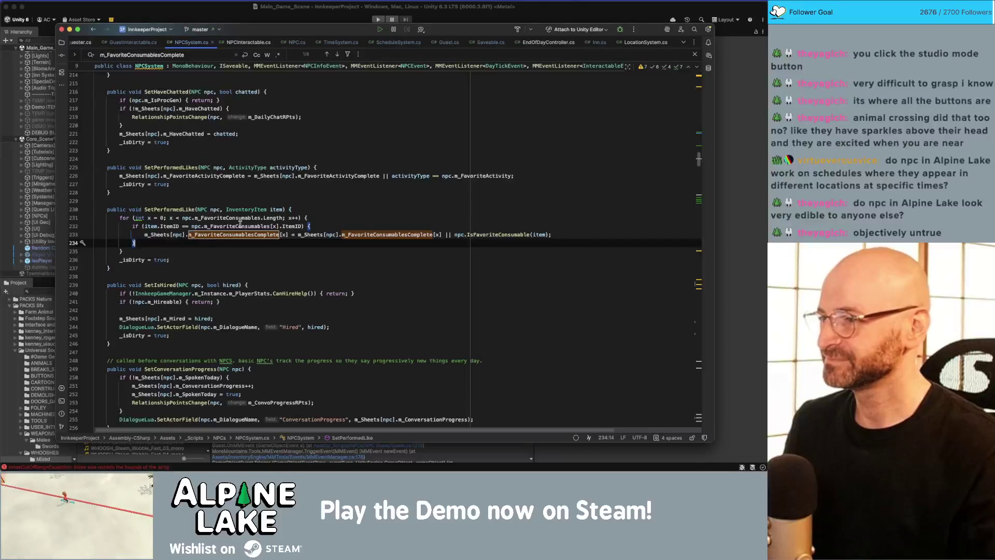
left_click(315, 226)
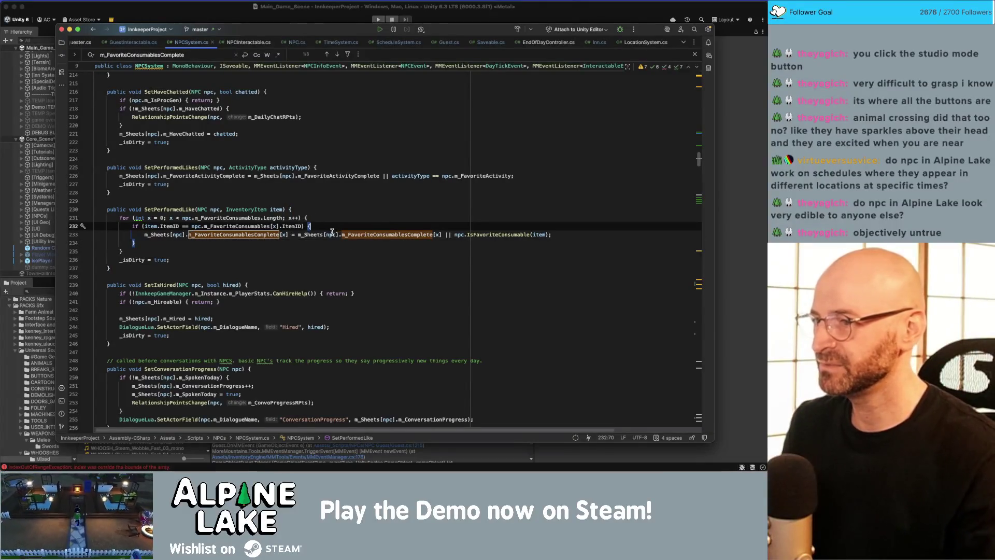
double_click(256, 236)
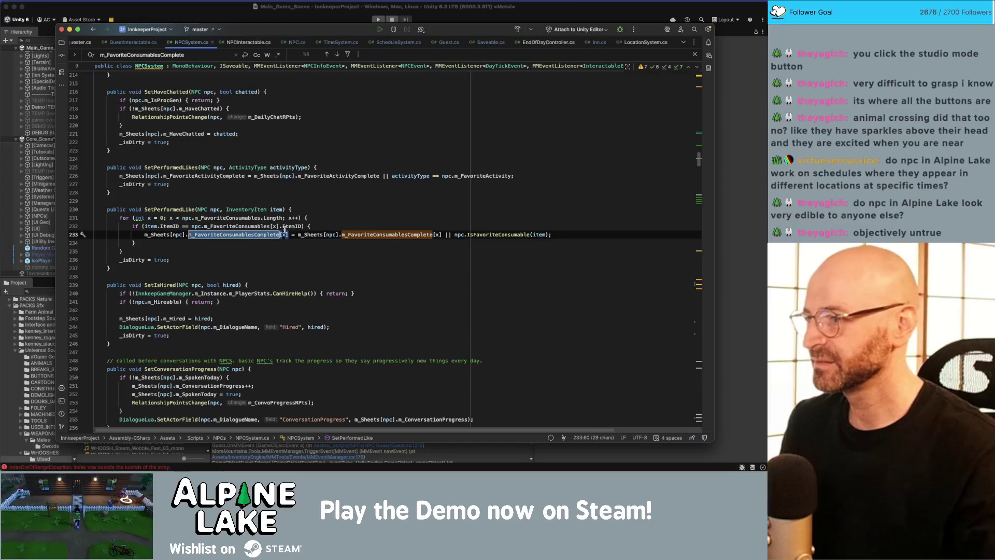
key("super+f")
double_click(204, 177)
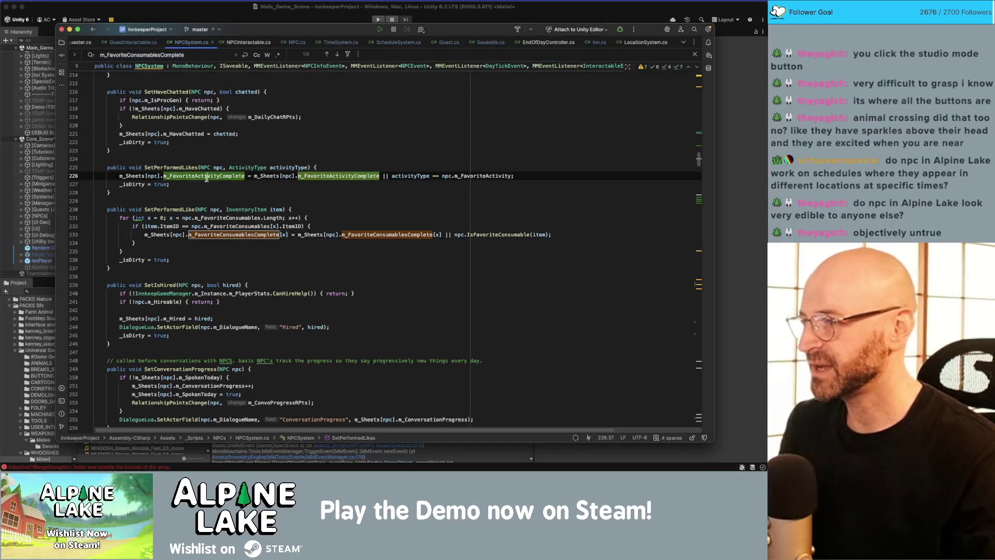
double_click(224, 236)
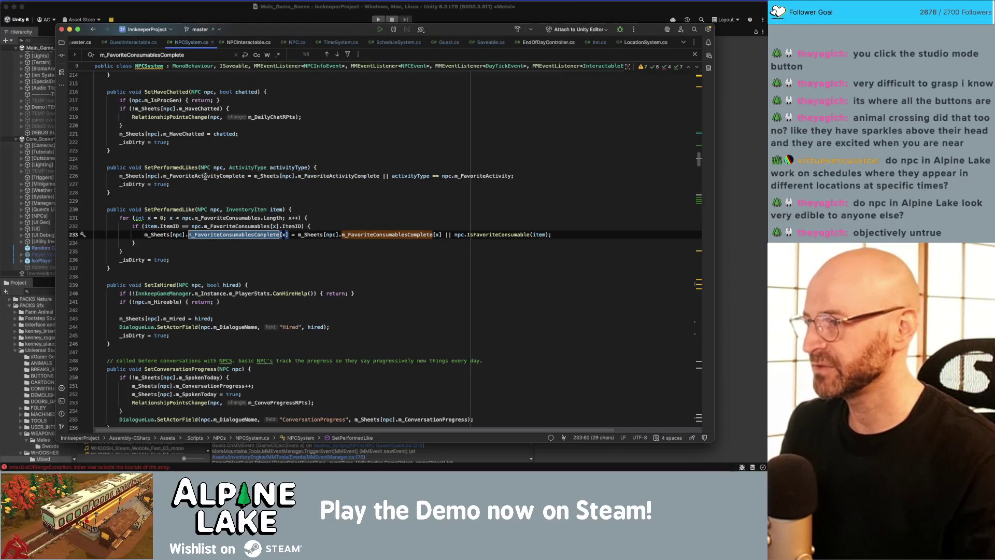
mouse_move(205, 176)
left_click(327, 222)
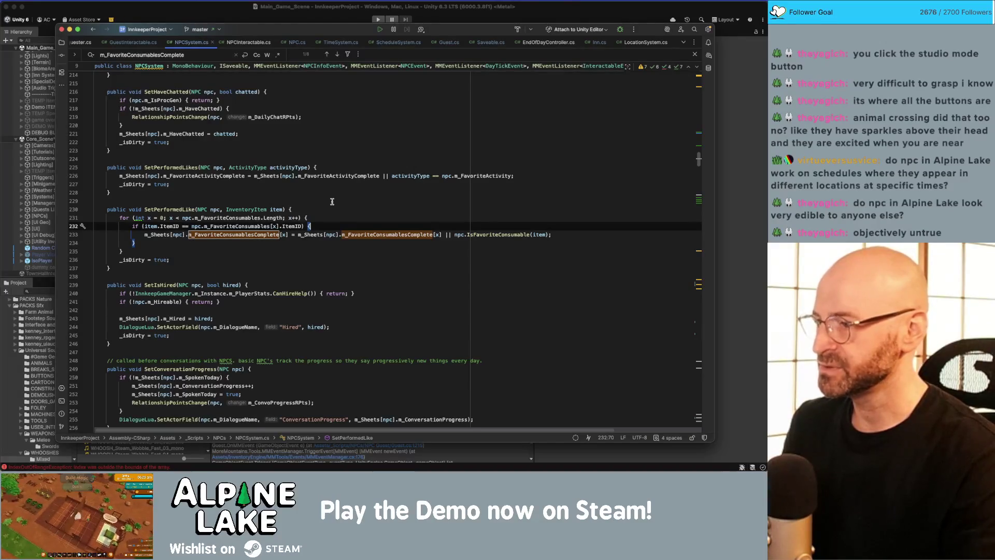
- On a new line, start an if on m_Sheets[npc].m_FavoriteConsumablesComplete.Length
key("Return")
type("if(m_Fav")
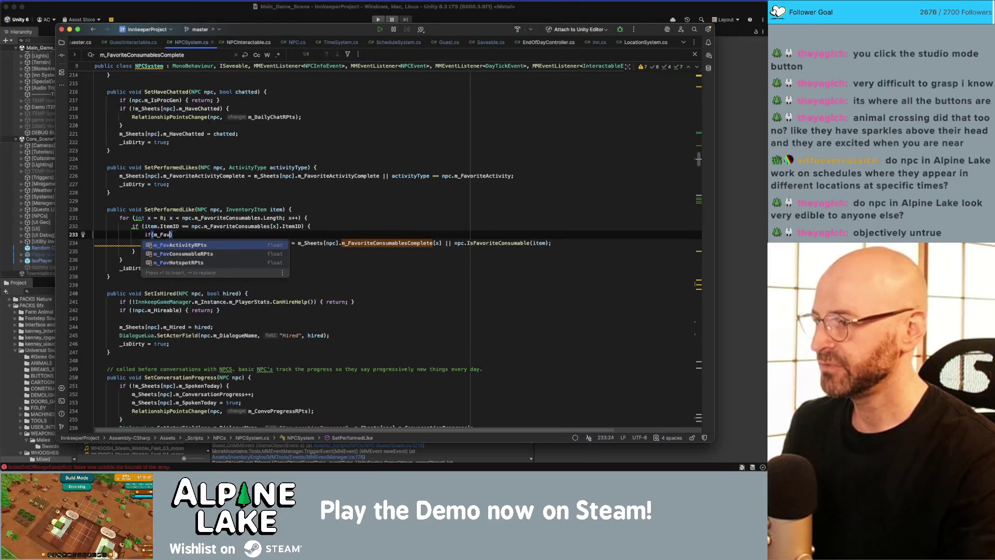
key("BackSpace")
key("BackSpace")
key("BackSpace")
type("She")
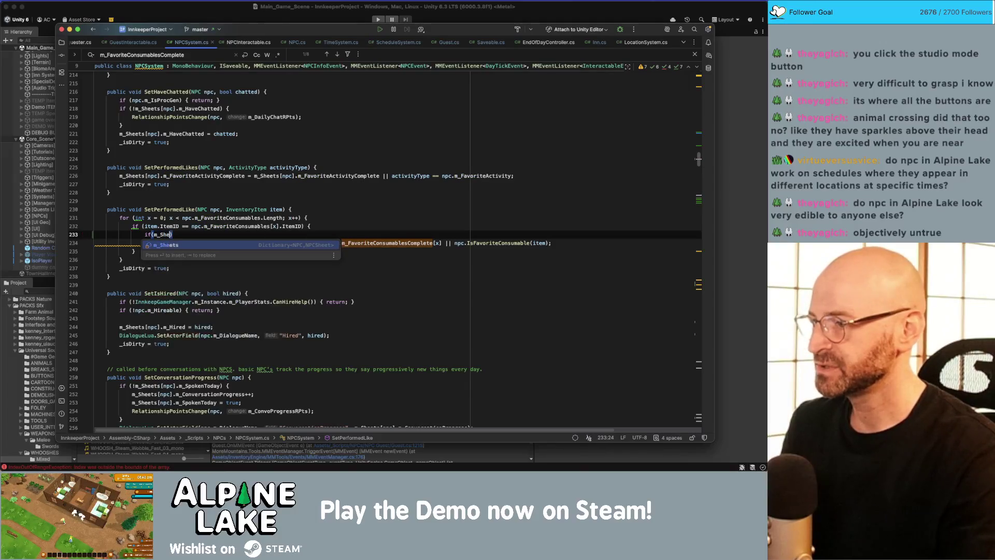
key("Return")
type("[npc]")
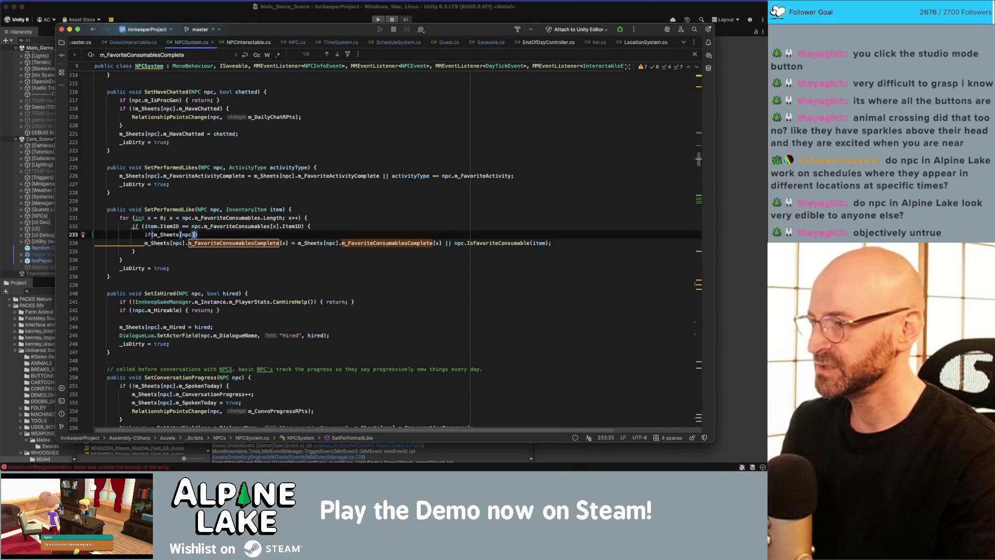
type(".favoriteconsu")
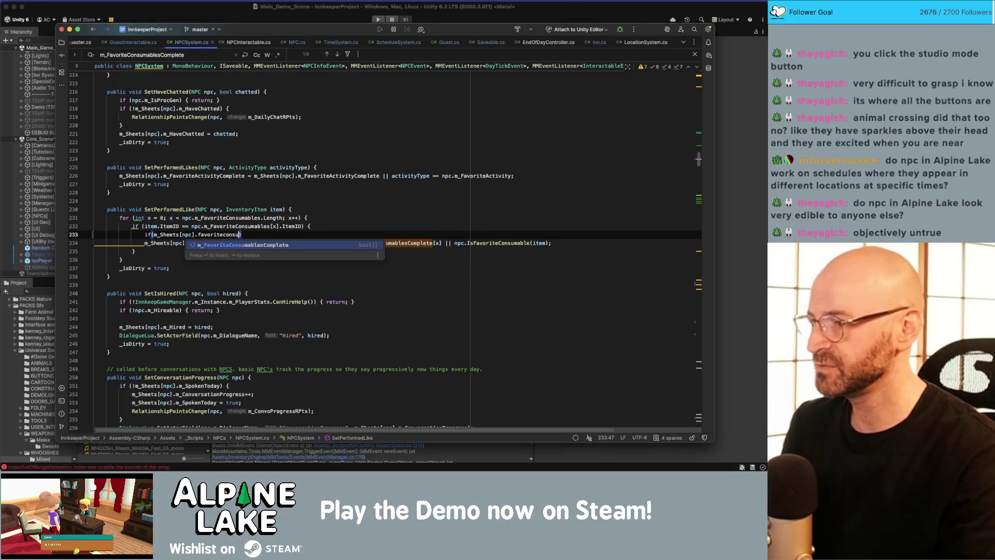
type("mables")
key("Return")
type(".len")
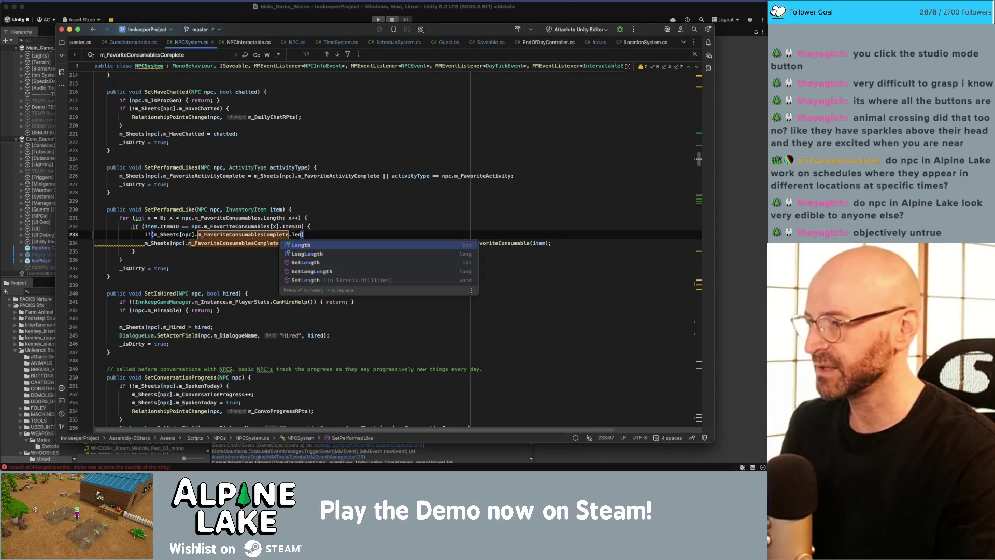
key("Return")
- Complete the condition with != npc.m_FavoriteConsumables.Length and add an empty brace block
type("!= ")
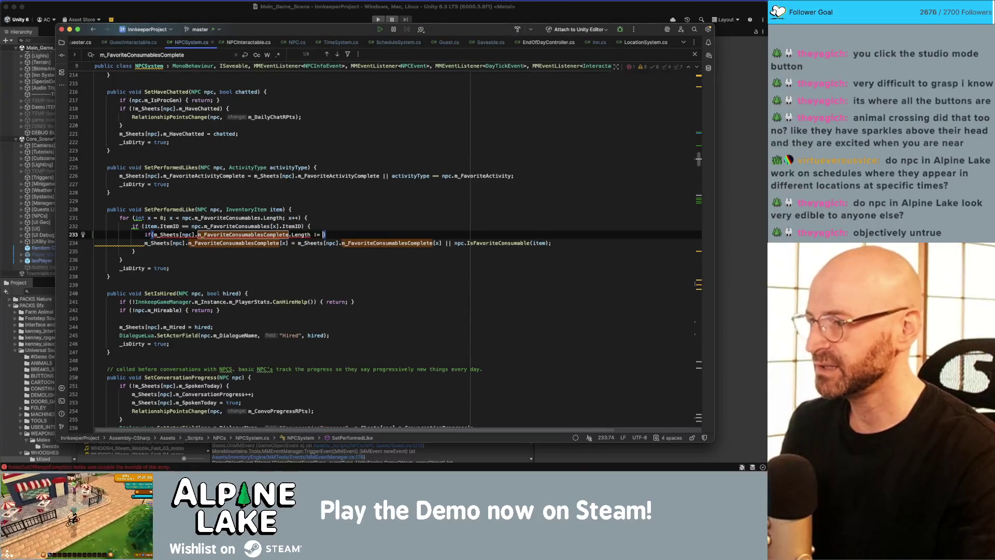
type("m_Sheets[")
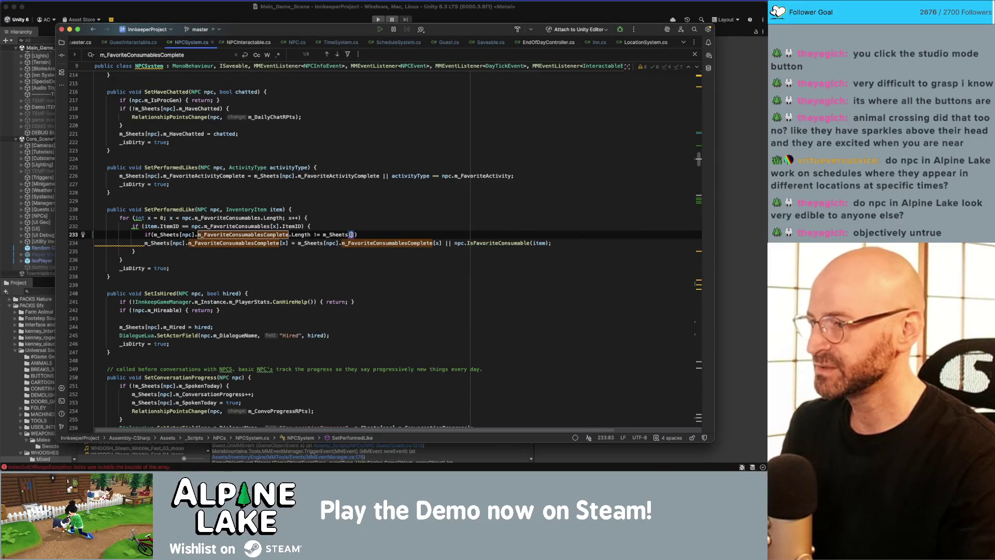
type("npc].")
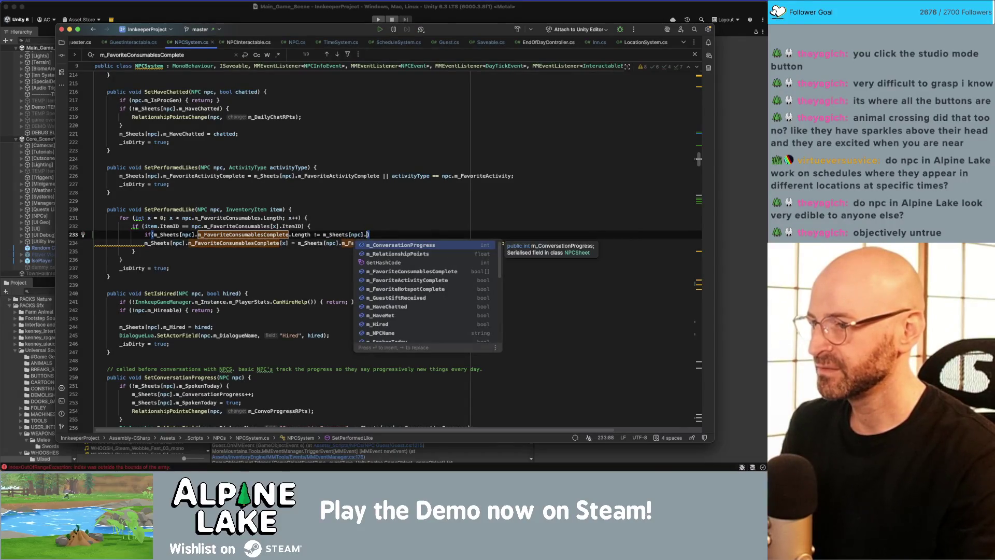
key("BackSpace")
key("BackSpace")
key("BackSpace")
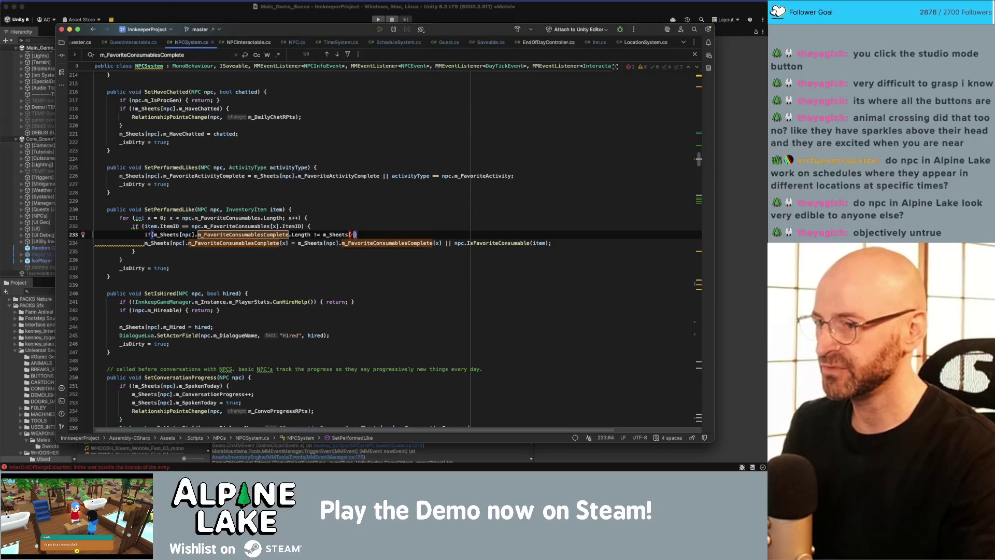
key("BackSpace")
key("BackSpace")
key("BackSpace")
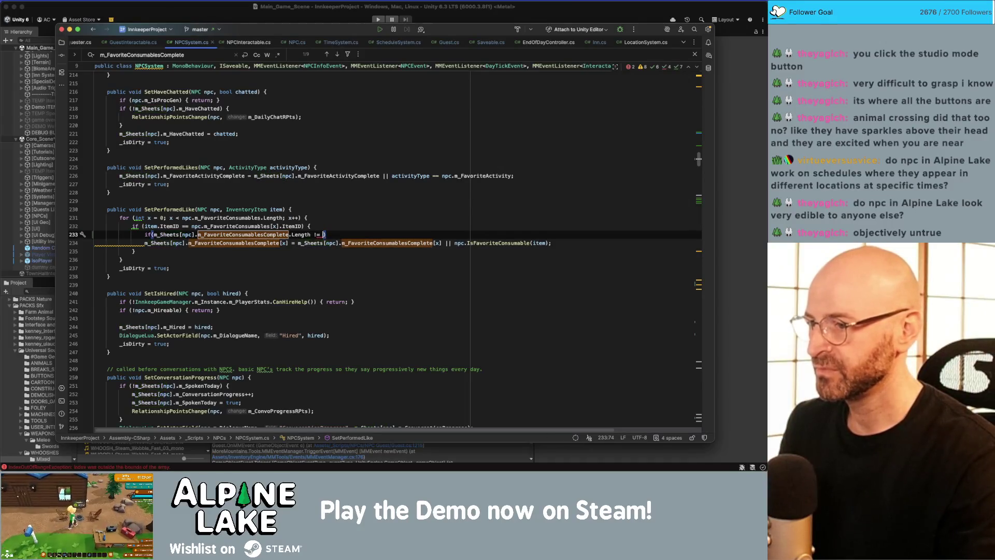
type("npc.m_Favorite")
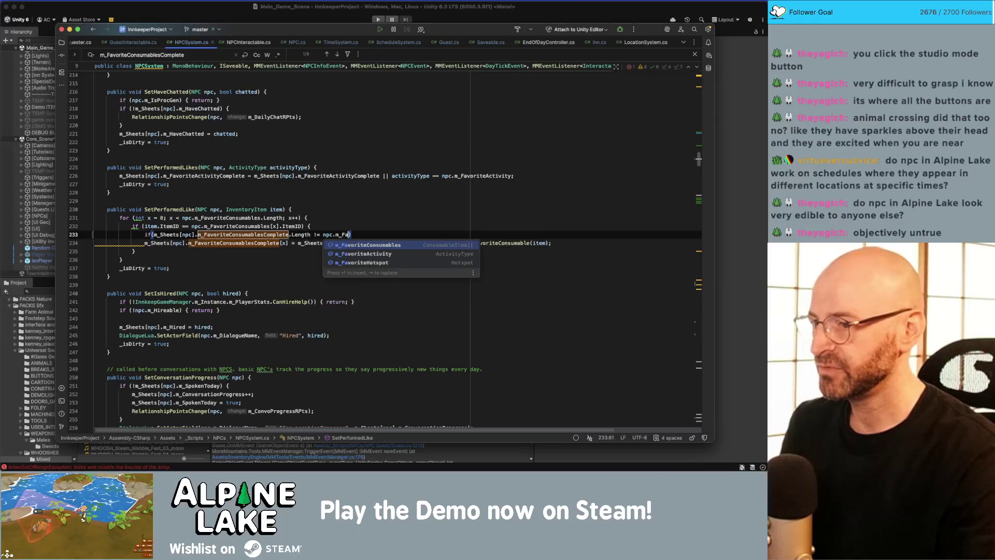
type("C")
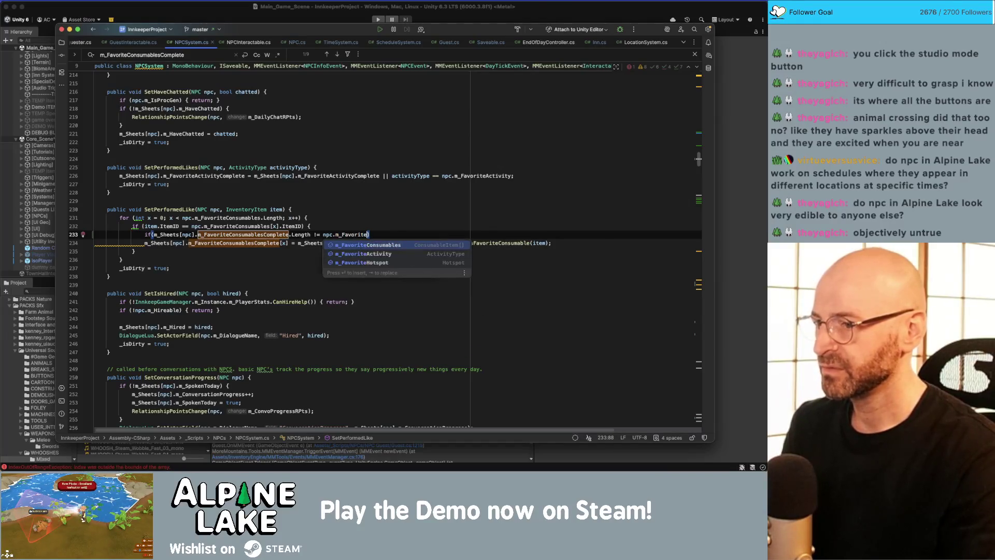
key("Return")
type(".L")
key("Return")
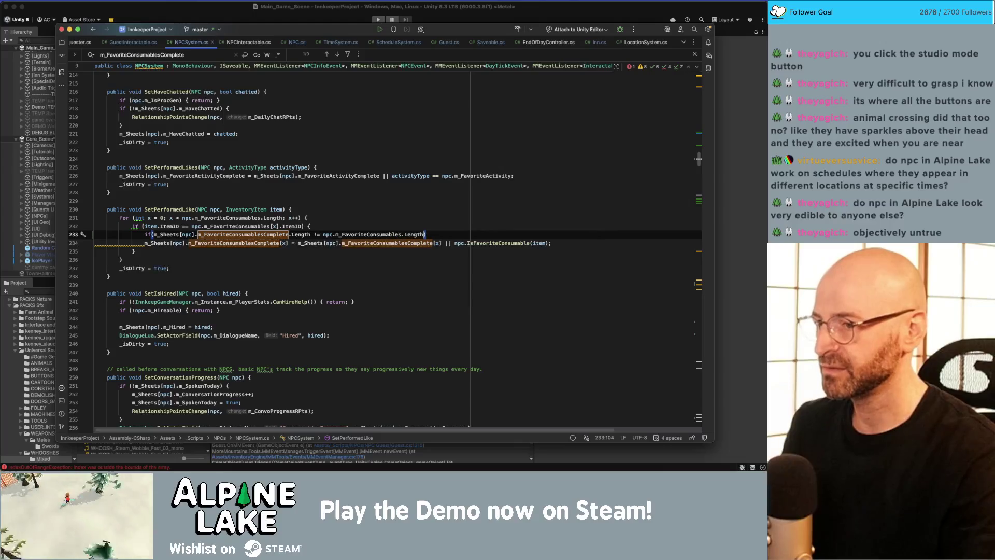
type("{")
key("Return")
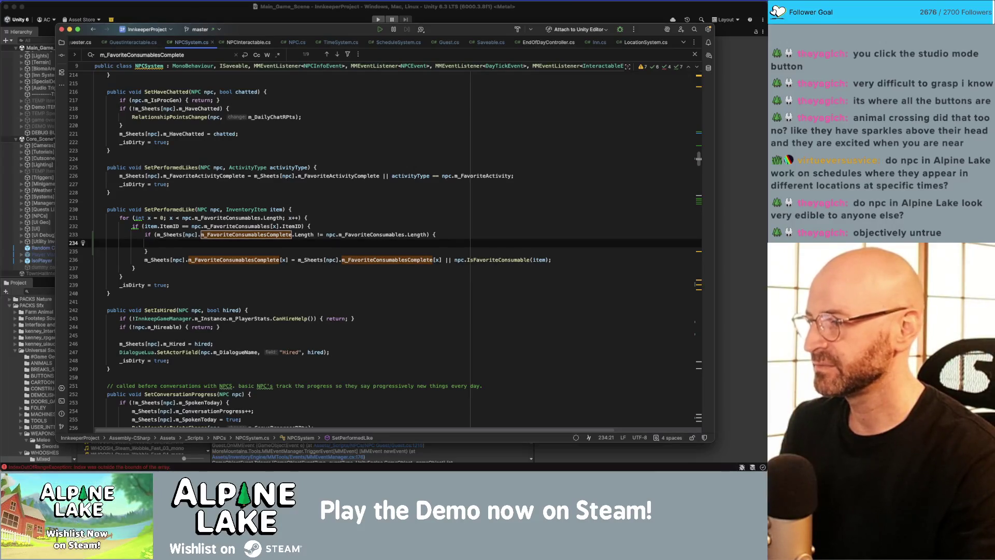
- Write m_Sheets[npc].m_FavoriteConsumablesComplete = new bool[npc.m_FavoriteConsumables.Length]; on line 234
type("m_She")
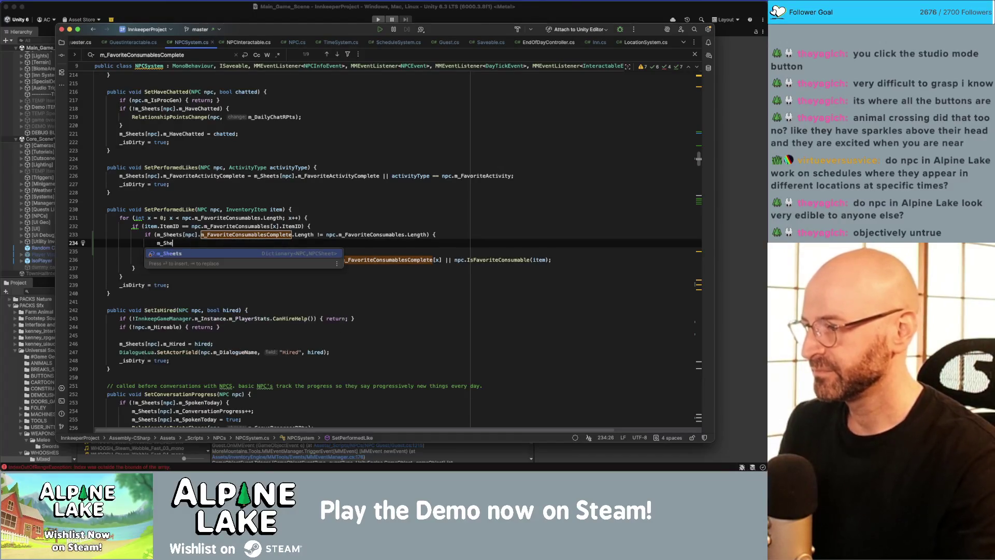
type("ets[npc].m")
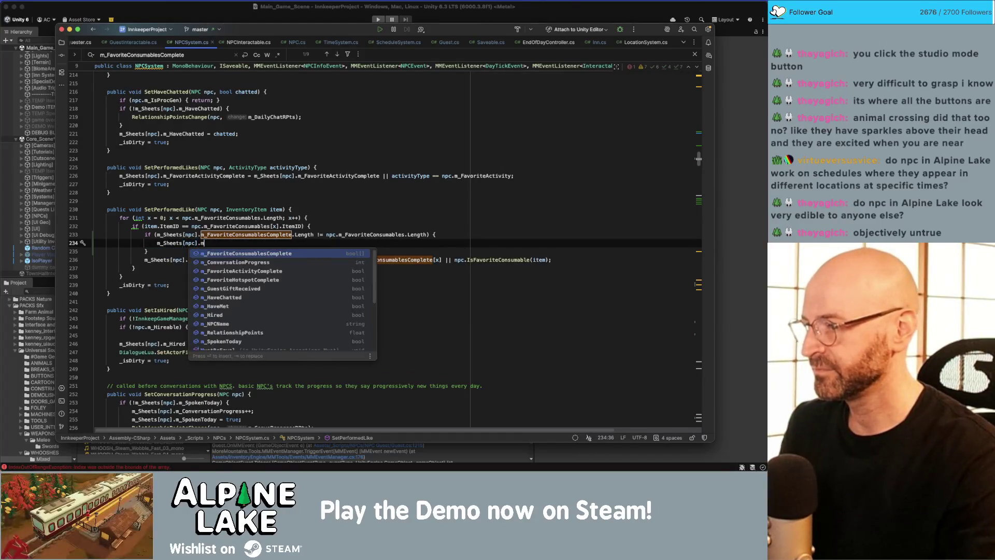
key("Return")
type("= ")
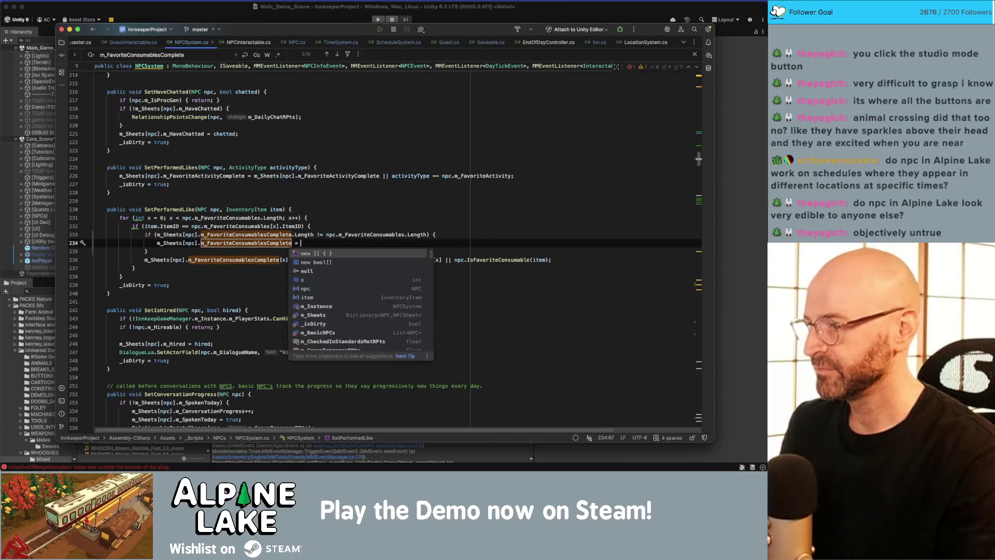
type("new bo")
key("Return")
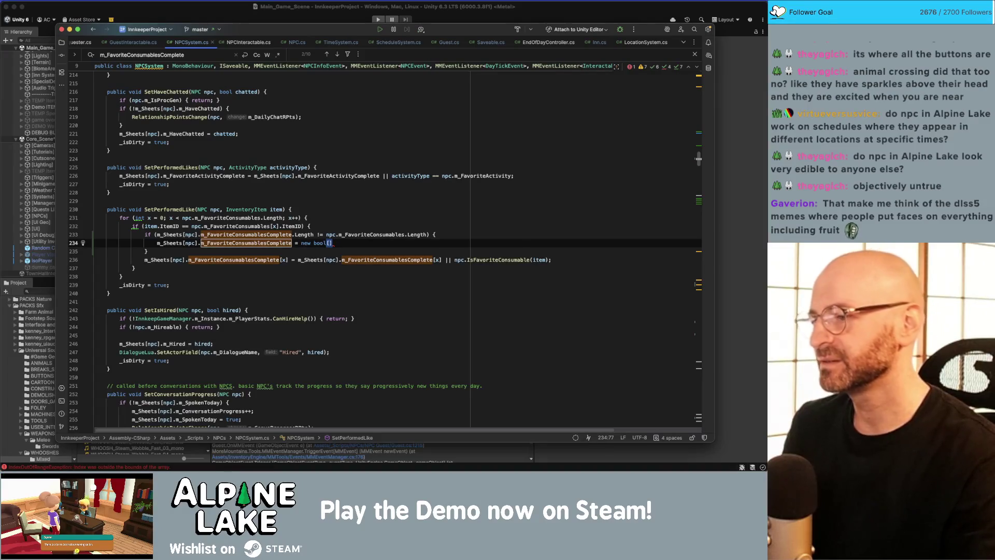
type(";")
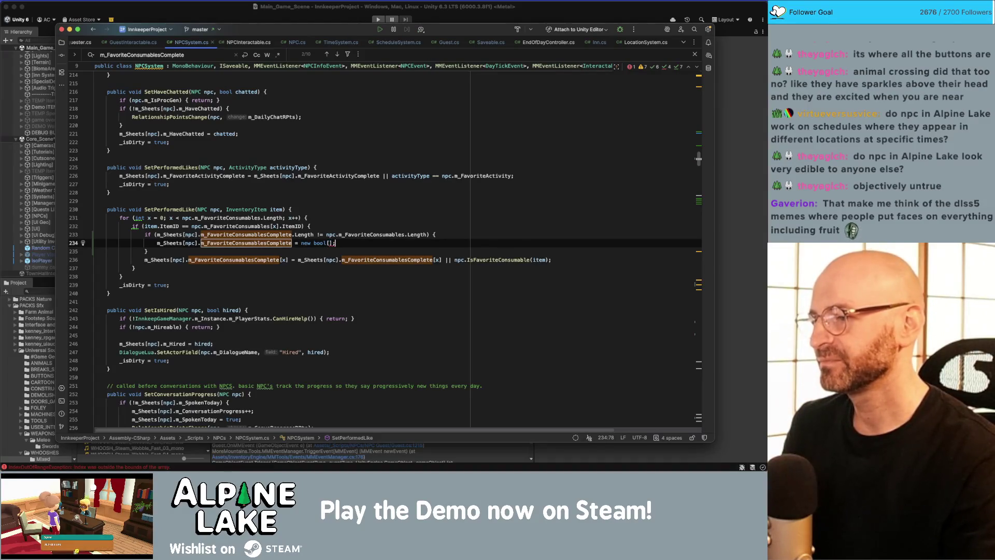
key("BackSpace")
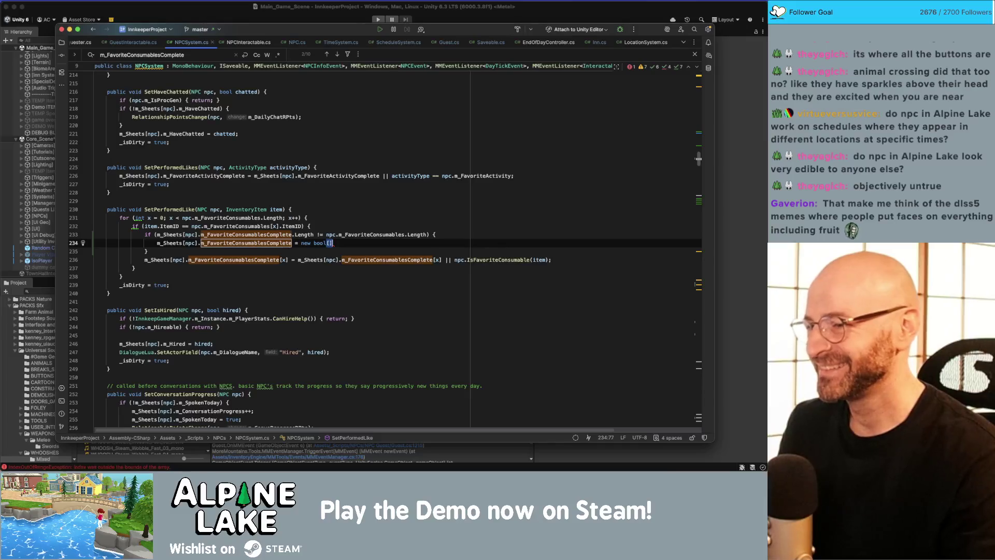
type(";")
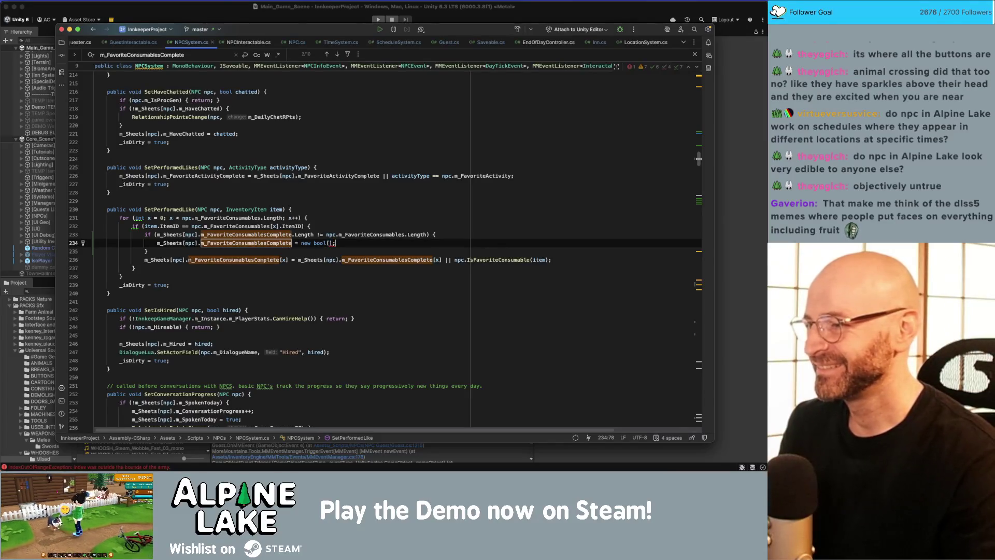
left_click(328, 243)
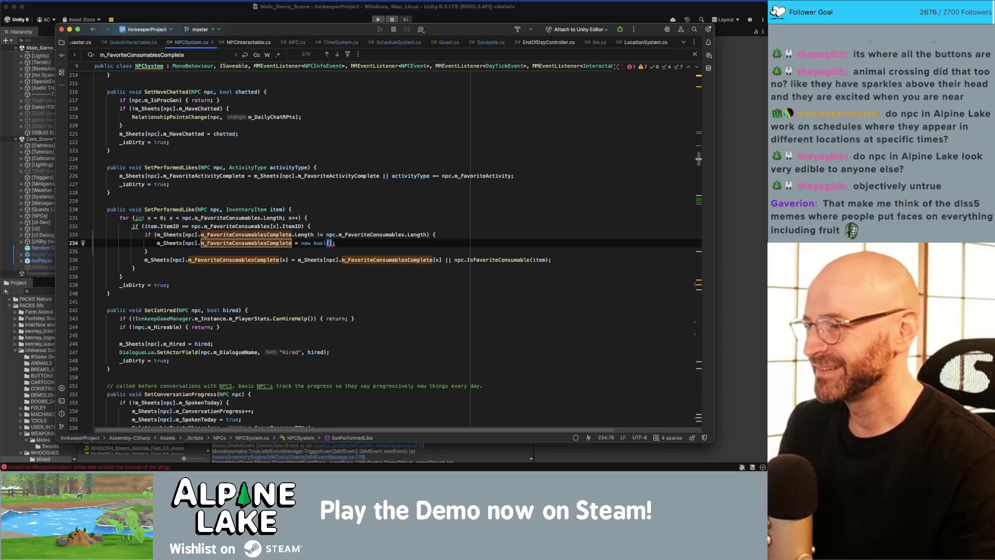
type("npc.m_")
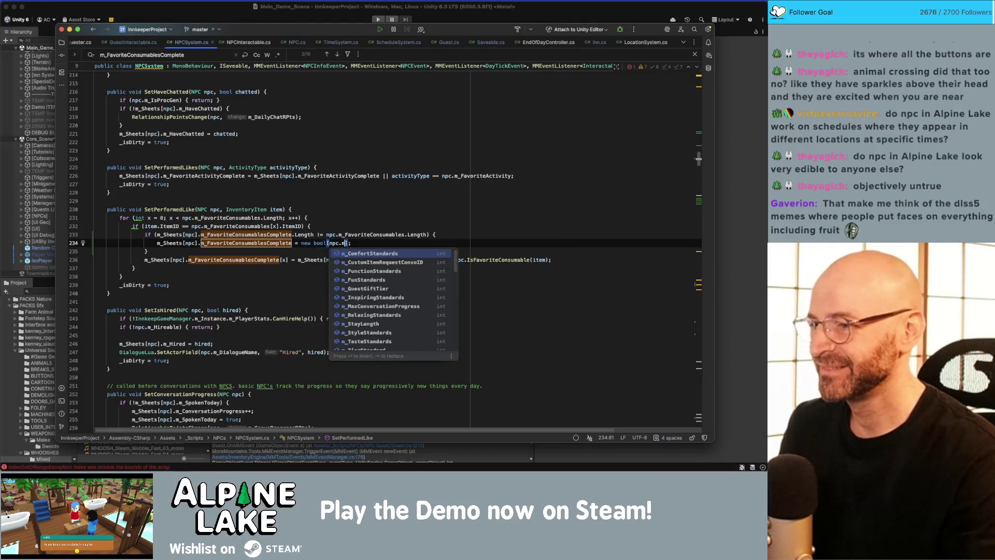
type("Favor")
key("Return")
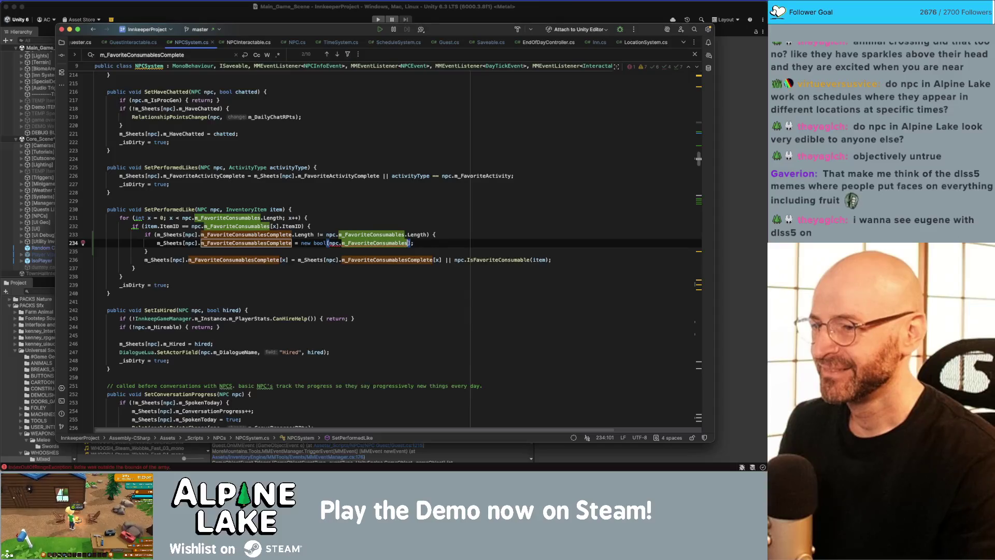
type(".L")
key("Return")
key("End")
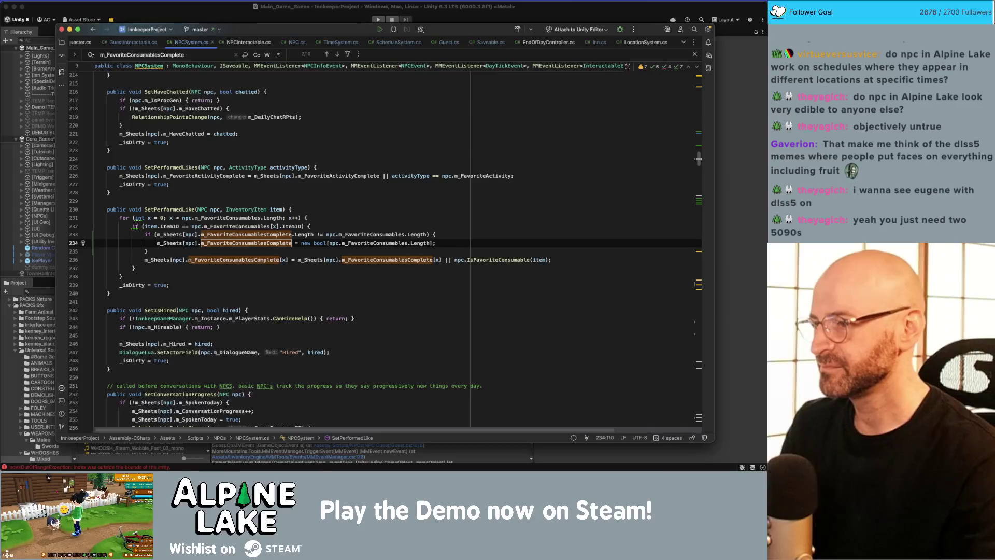
key("Home")
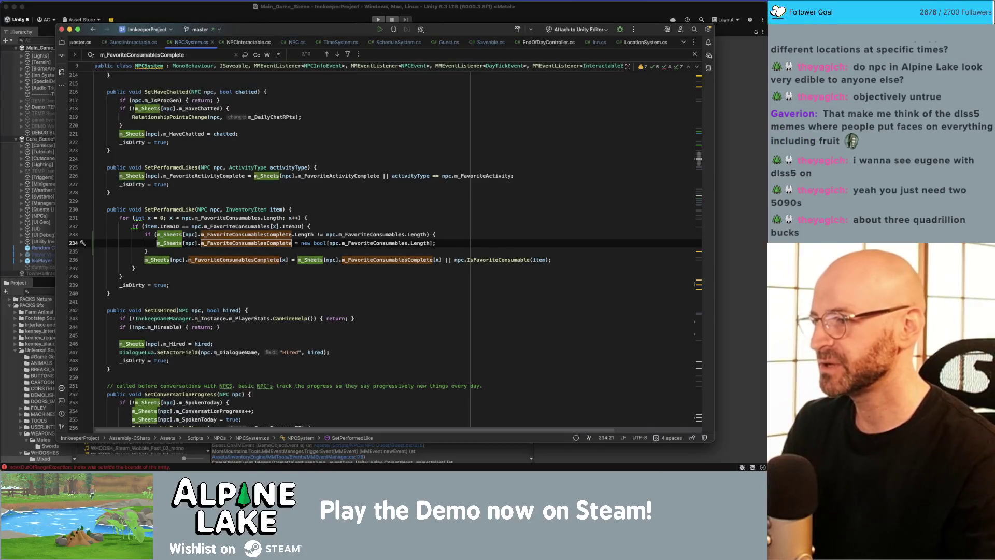
- Declare bool[] completed = new bool[npc.m_FavoriteConsumables.Length], moving the array expression from the assignment line
key("Return")
key("Return")
key("Up")
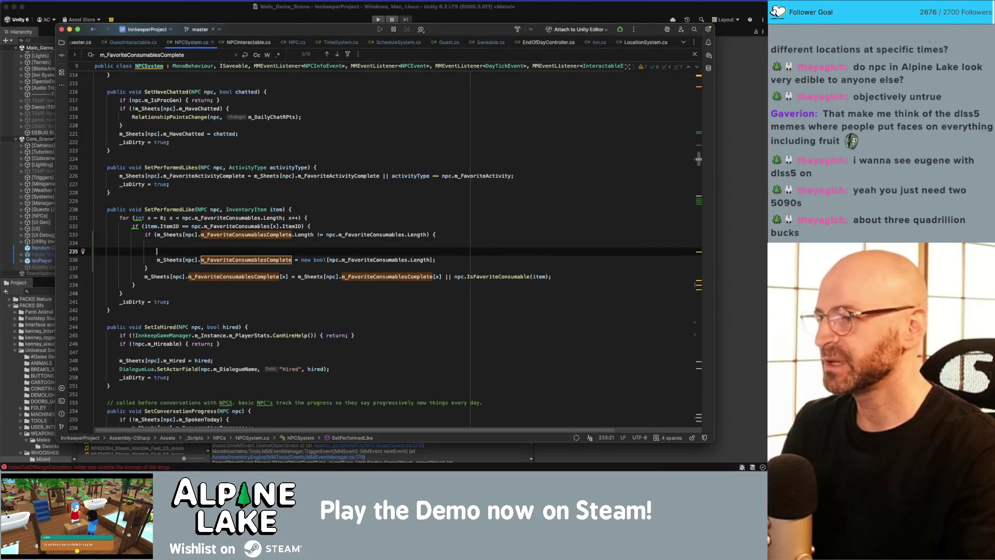
type("m_Sheets[npc].m")
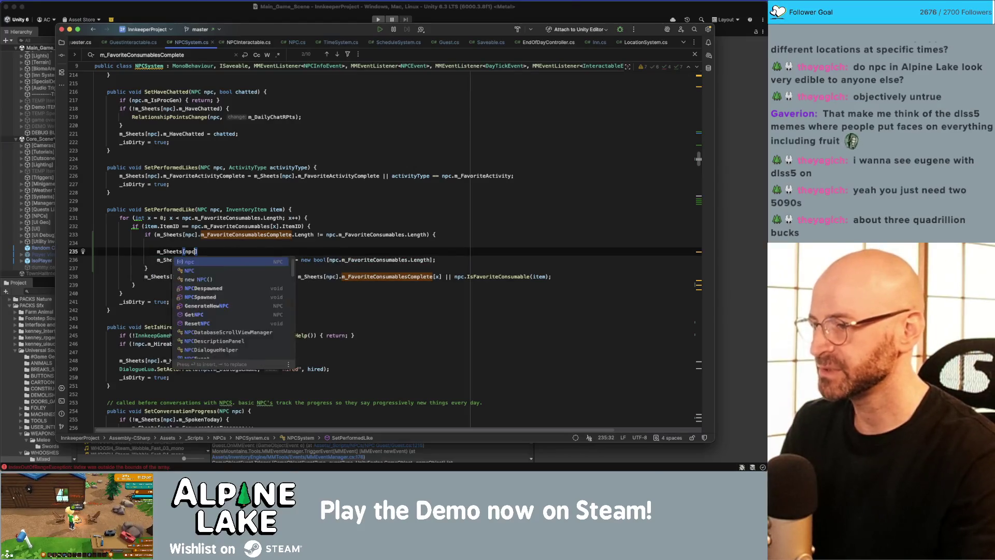
key("BackSpace")
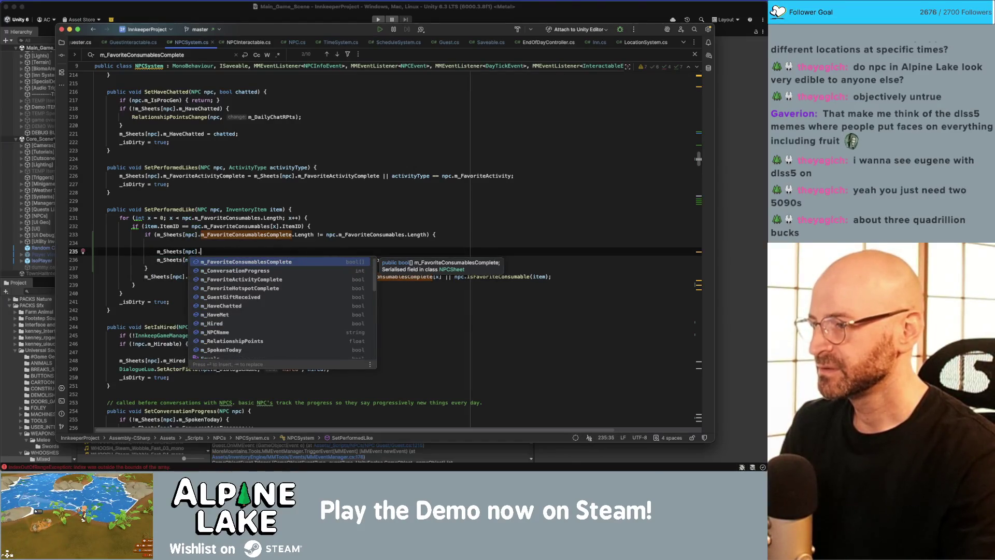
key("alt+BackSpace")
key("alt+BackSpace")
key("alt+BackSpace")
type("bool[]")
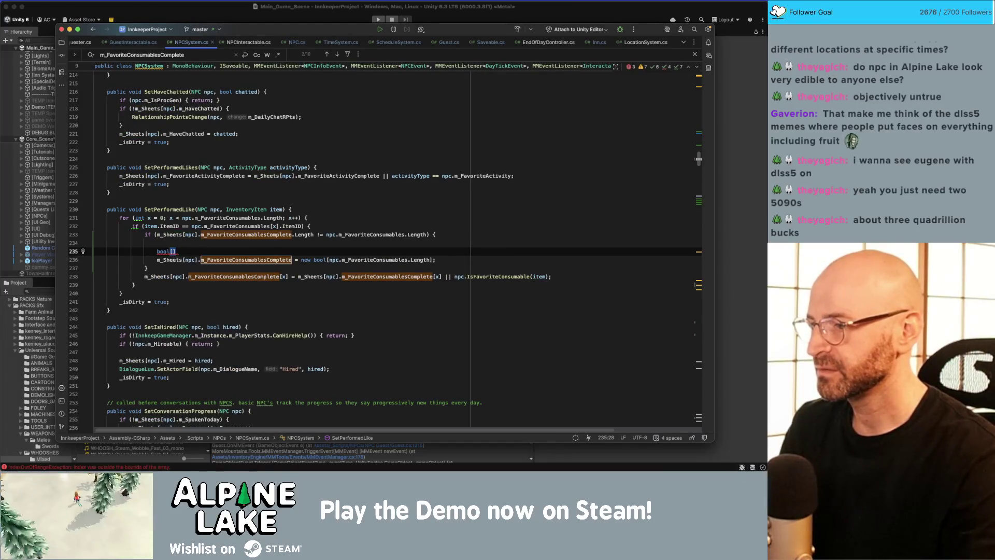
type(" completed")
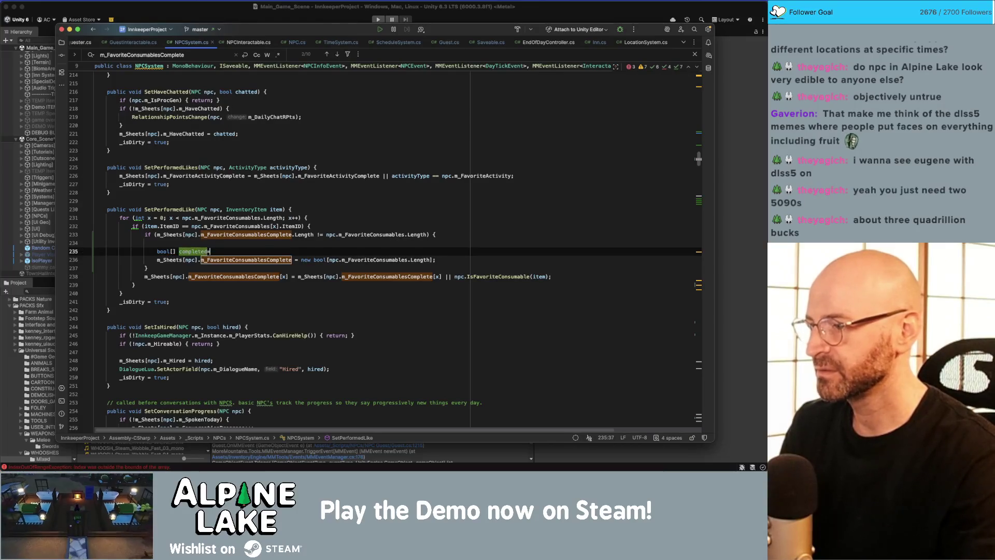
type(" =")
key("Escape")
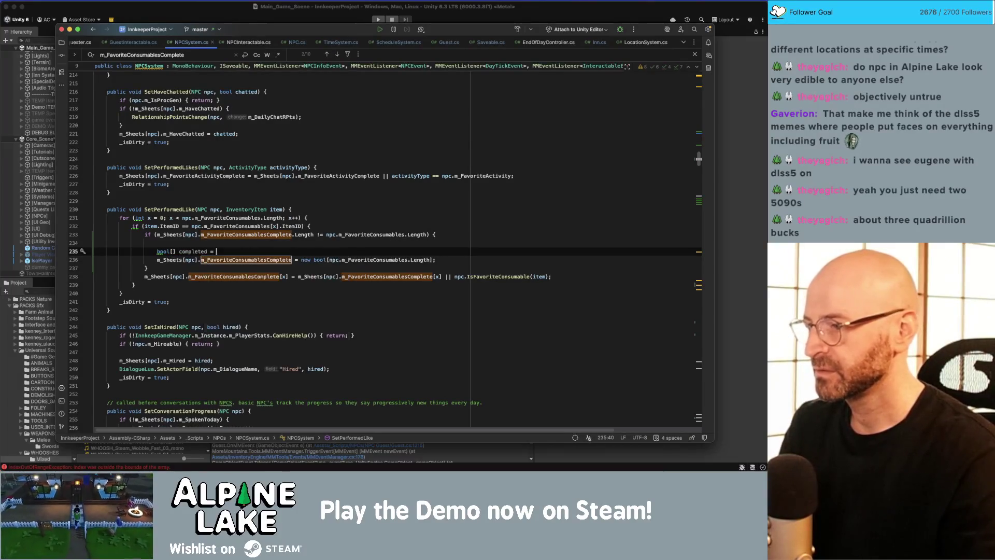
key("Down")
left_click(436, 260)
left_click_drag(435, 260, 301, 259)
key("super+x")
left_click(223, 251)
key("super+v")
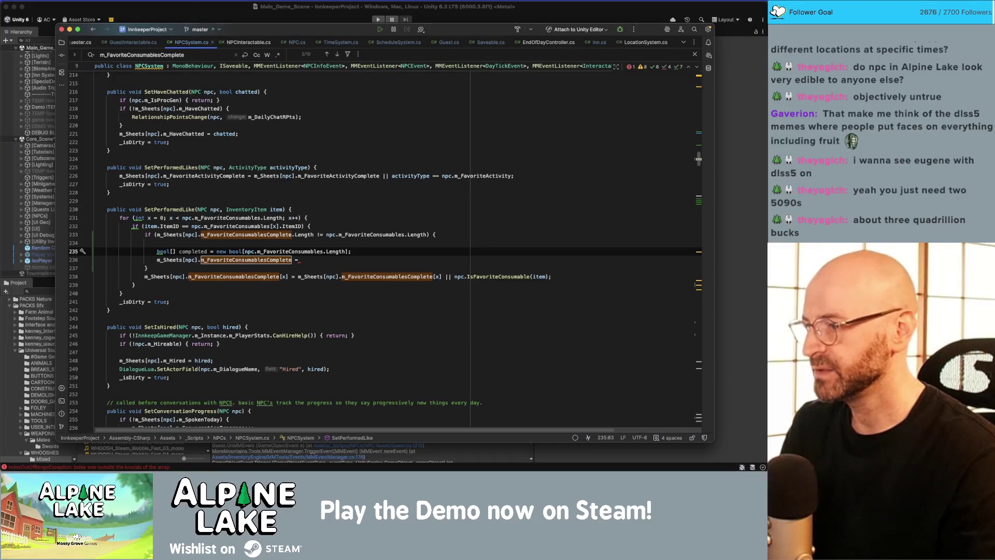
- Add a foreach loop over the m_FavoriteConsumablesComplete field and remove the leftover assignment line
key("Return")
type("foreac")
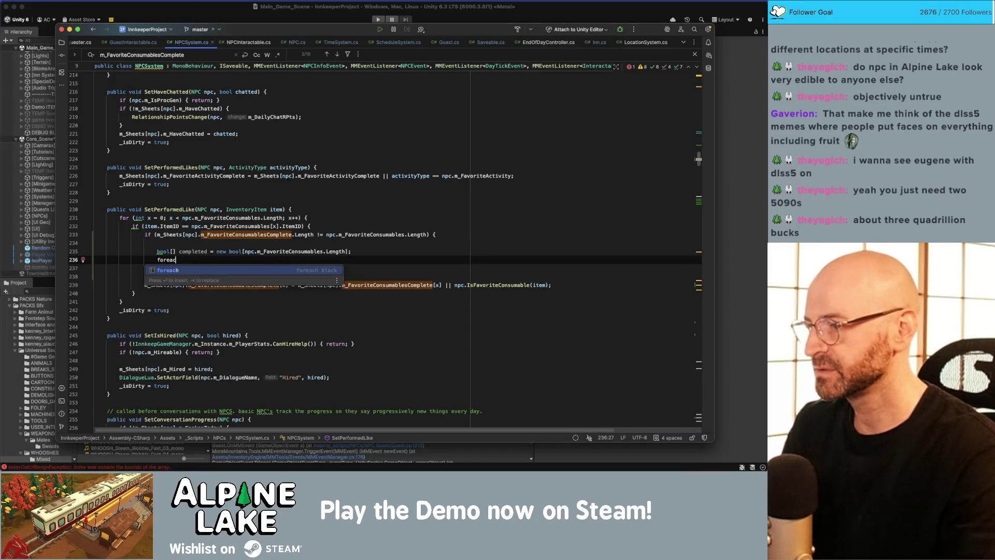
type("h(")
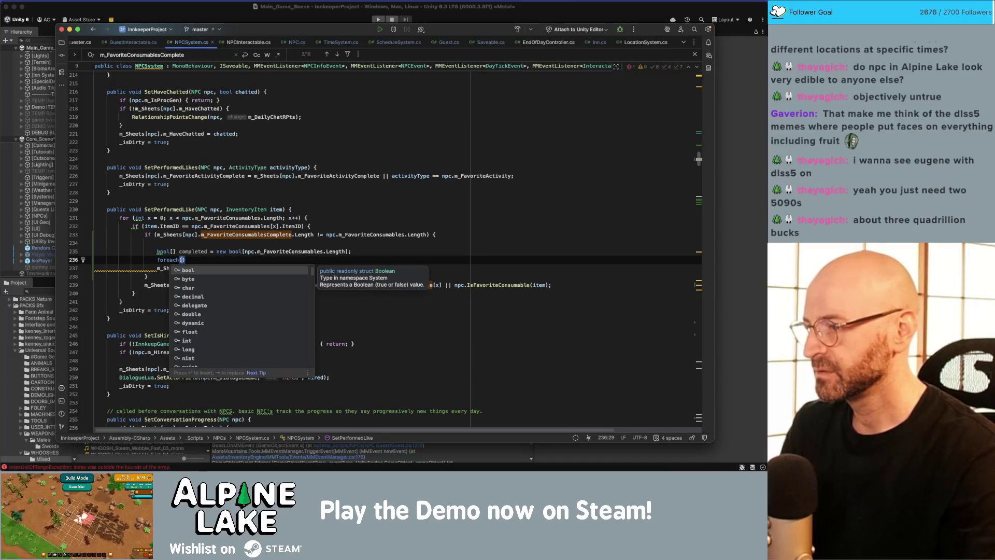
type("bool boo in")
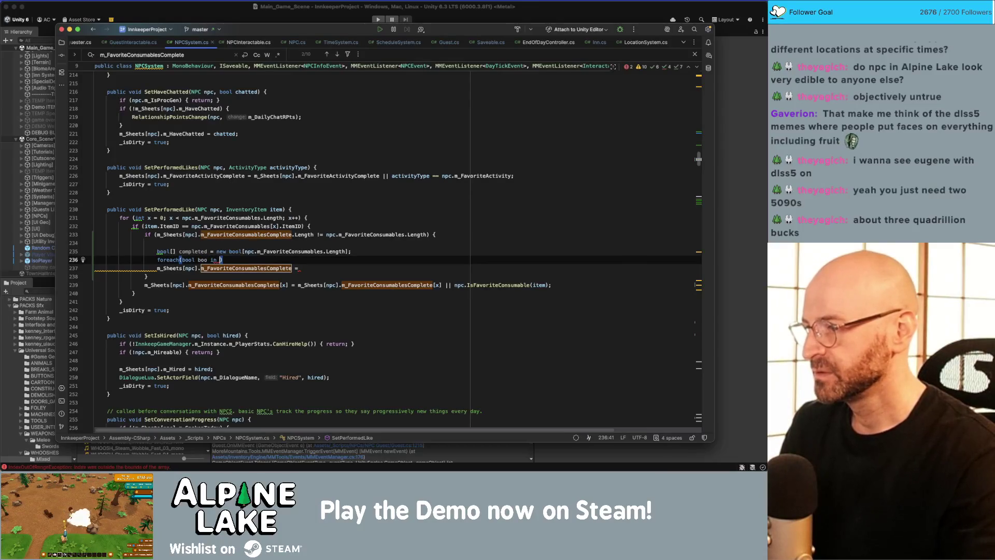
key("Down")
key("alt+Up")
key("alt+Up")
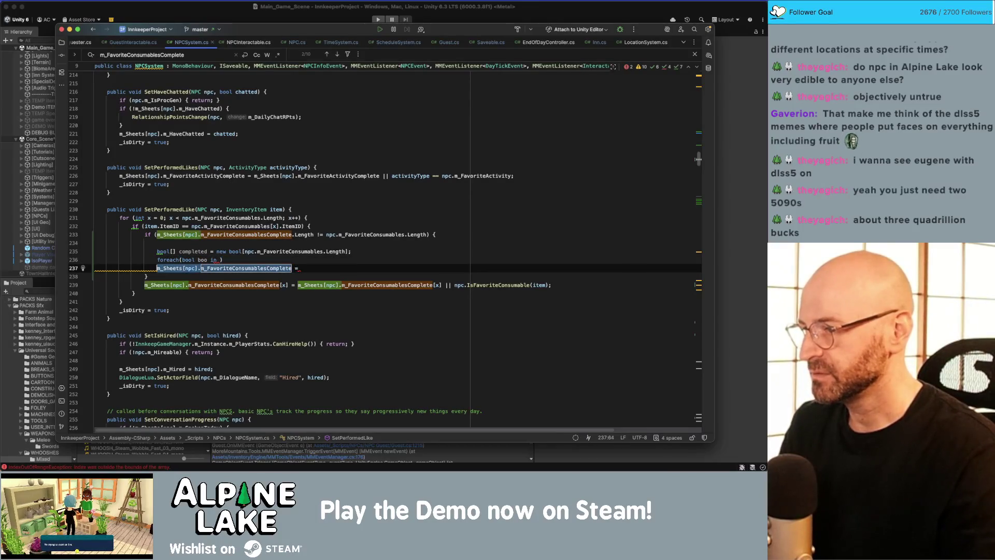
key("BackSpace")
key("Delete")
key("Delete")
key("Up")
key("End")
key("Left")
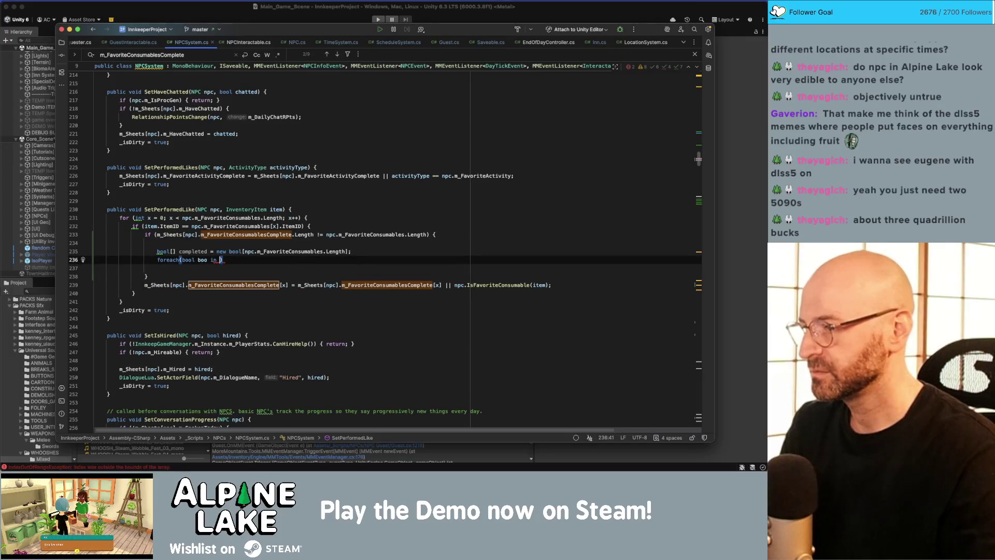
key("ctrl+v")
key("End")
type("{")
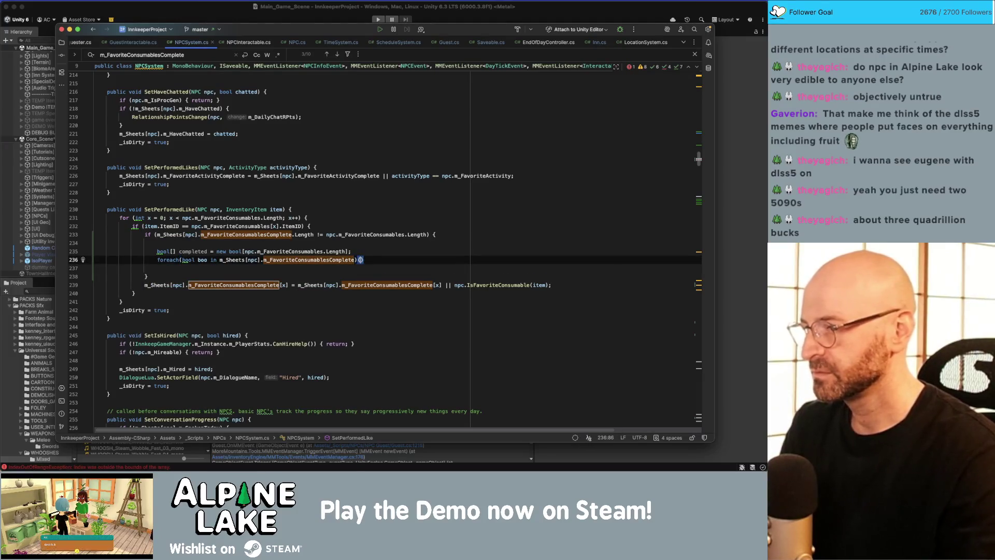
key("Return")
type("bool")
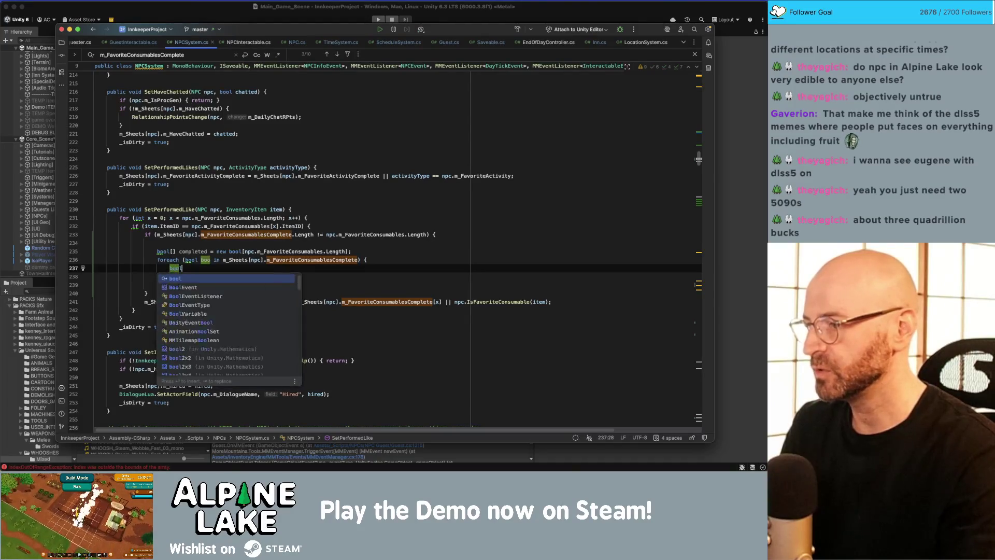
- Turn the foreach into a for loop whose header starts with int i = 0
key("Up")
key("alt+Up")
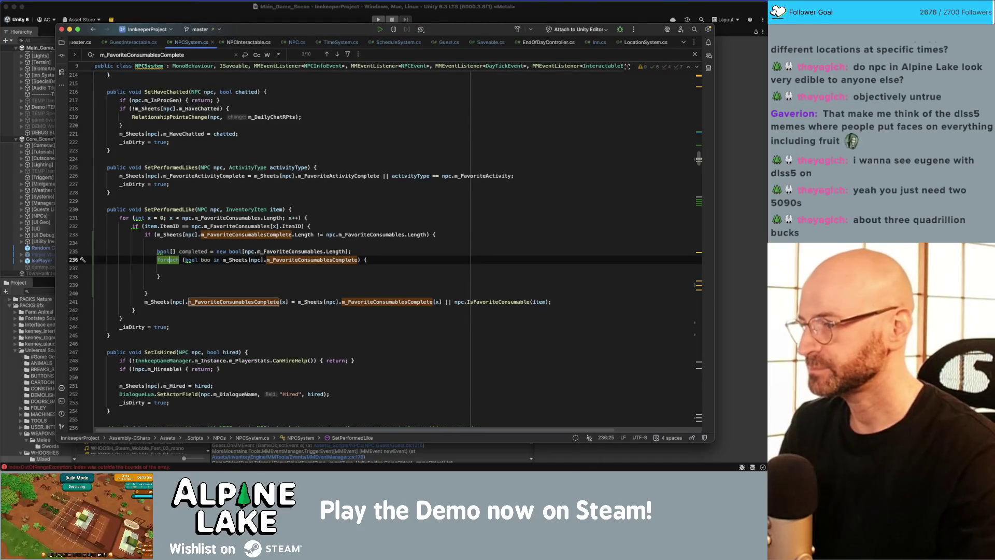
type("for")
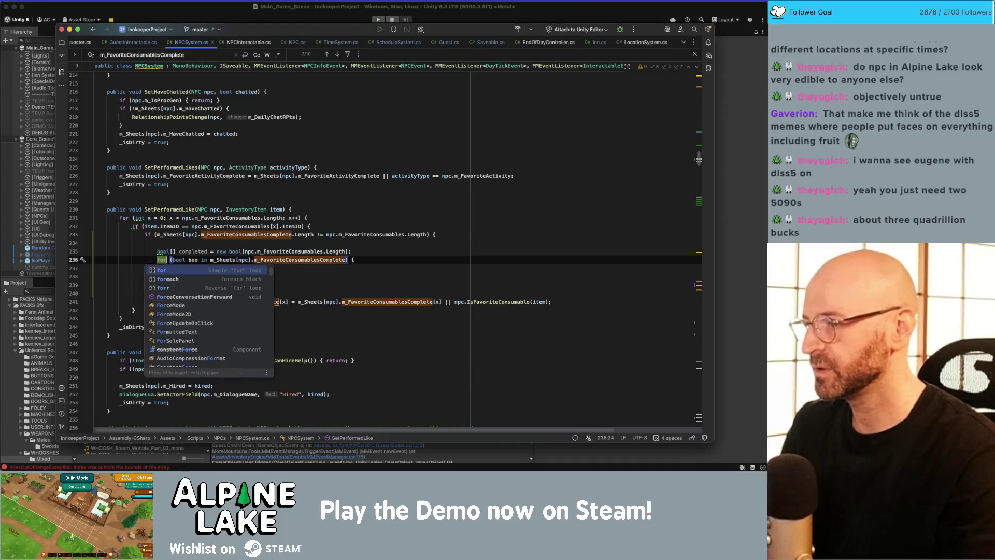
key("Escape")
key("Right")
key("Right")
key("alt+shift+Right")
key("alt+shift+Right")
type("int ")
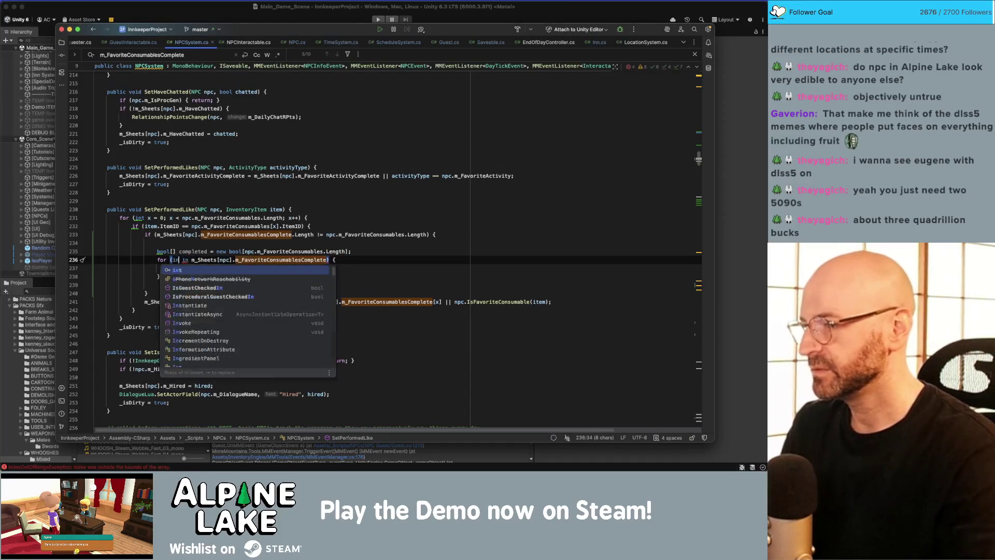
type("x = 0")
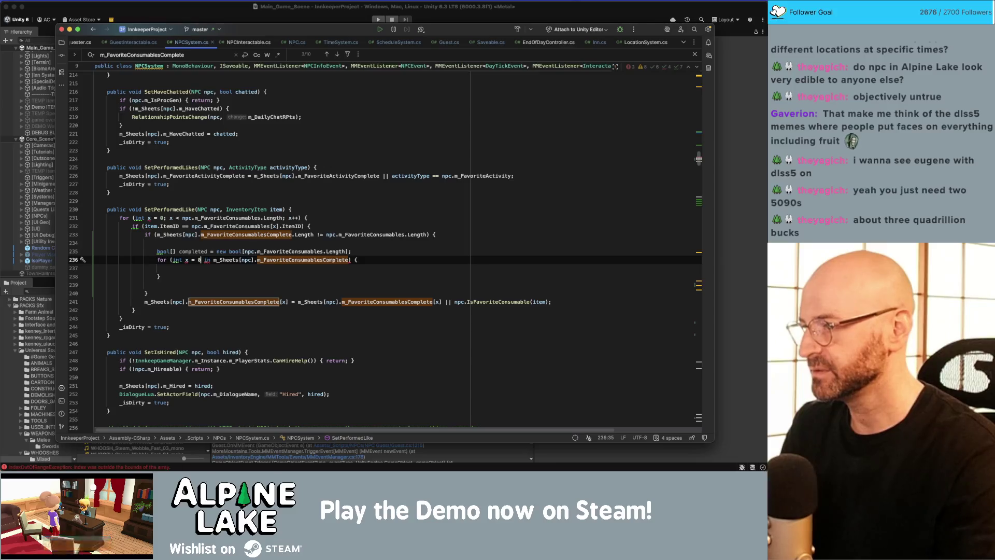
key("BackSpace")
key("BackSpace")
key("BackSpace")
type("i = 0")
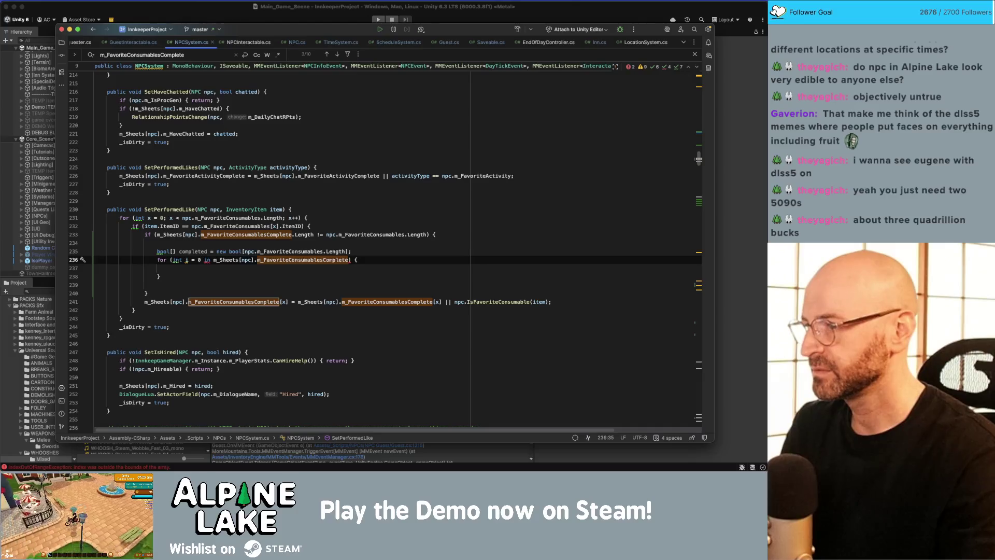
key("Down")
key("Down")
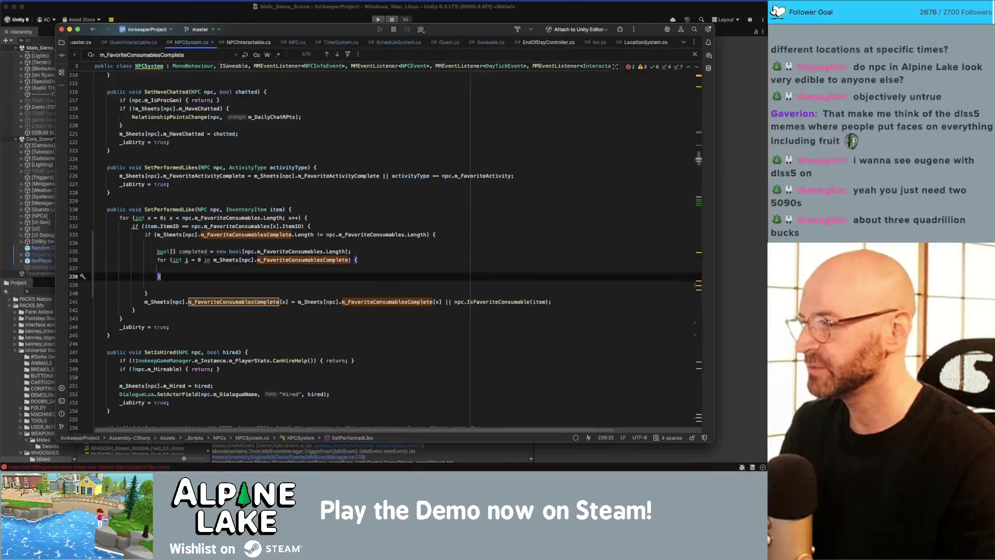
key("shift+Up")
key("shift+Up")
key("shift+Up")
- Move the length-check block above the favourite-consumables loop, dedent it, and fix the blank lines
key("alt+shift+Up")
key("alt+shift+Up")
key("alt+shift+Up")
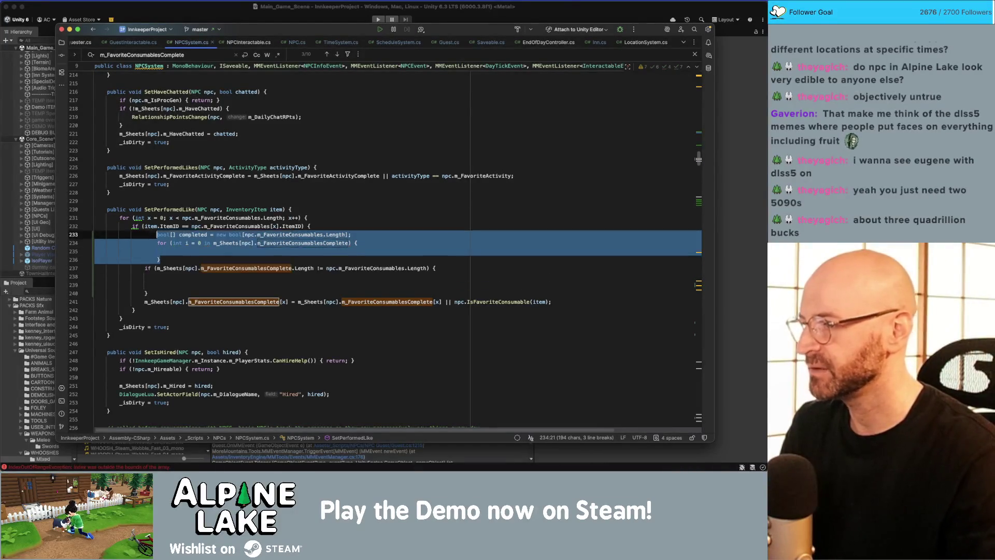
key("alt+shift+Down")
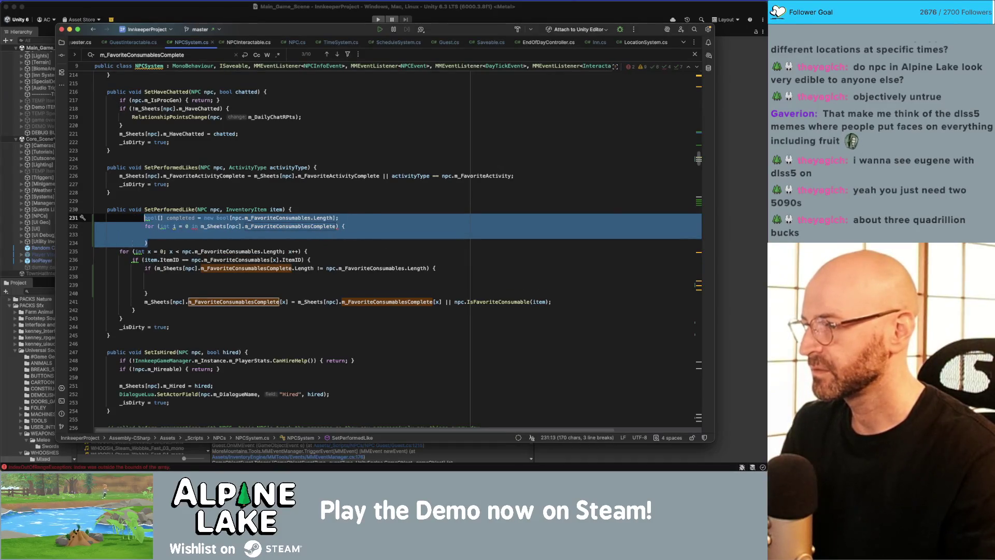
key("alt+shift+Down")
key("alt+shift+Down")
key("alt+shift+Down")
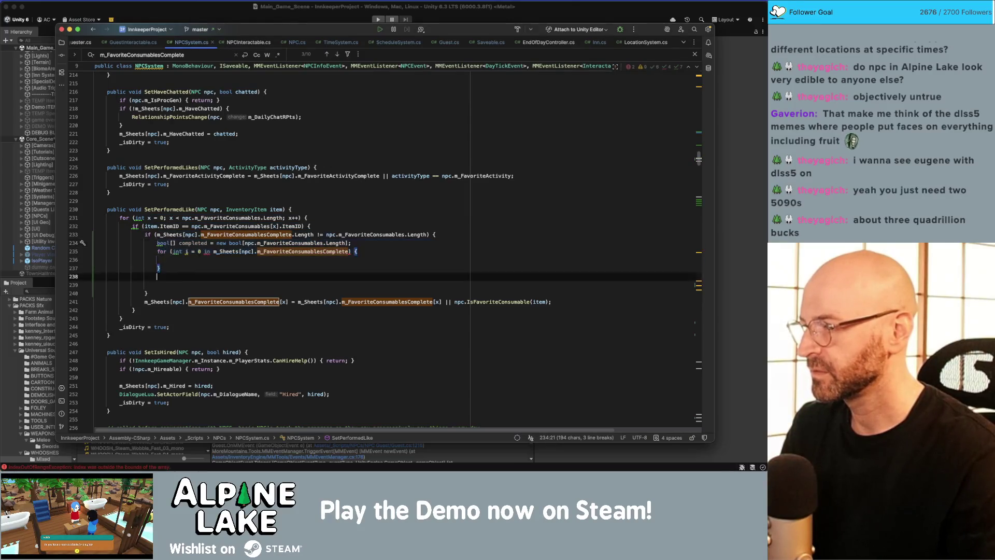
key("Down")
key("Down")
key("Down")
key("shift+Up")
key("shift+Up")
key("shift+Up")
key("shift+Home")
key("alt+shift+Up")
key("alt+shift+Up")
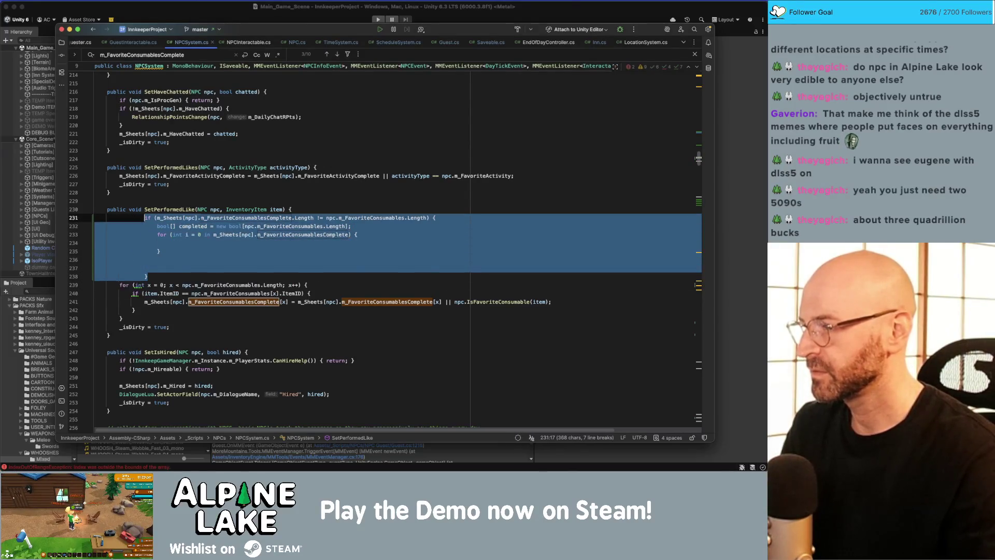
key("shift+Tab")
key("shift+Tab")
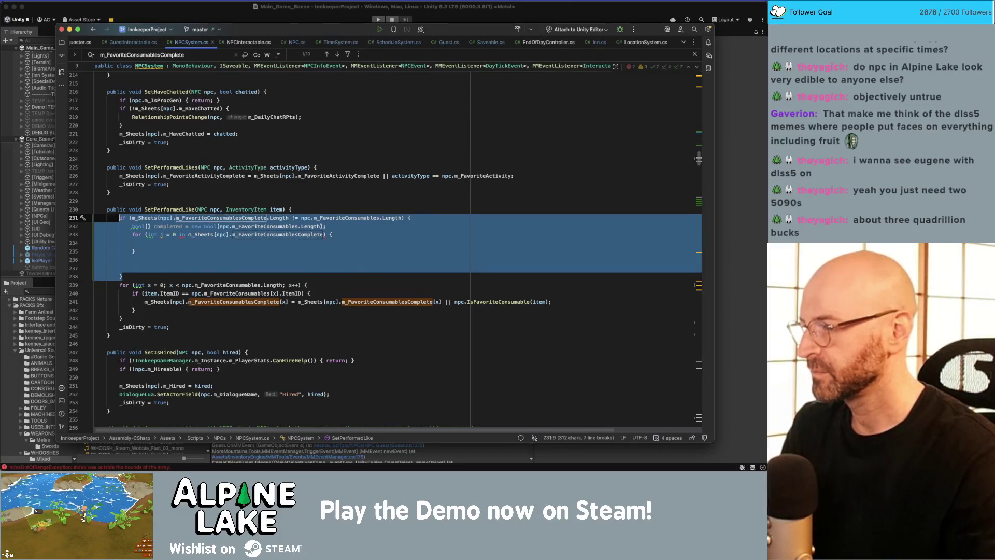
key("Right")
key("BackSpace")
key("BackSpace")
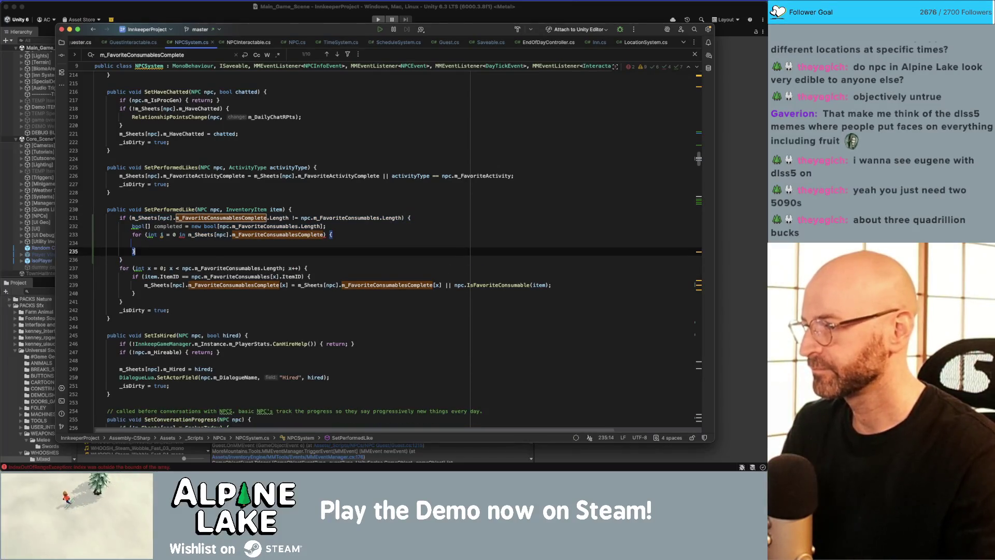
key("Return")
key("Up")
key("Up")
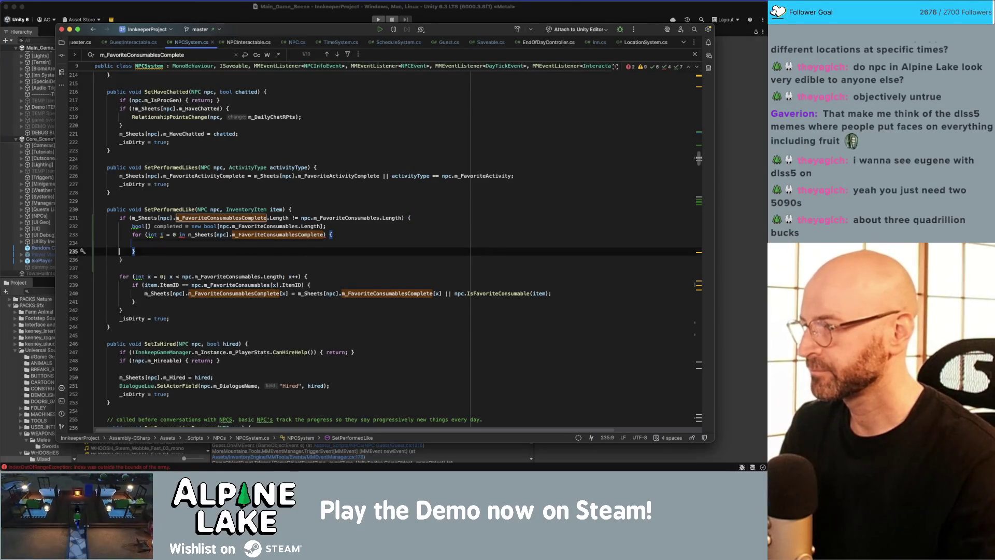
- Strip the old collection from the loop header and write completed[i] = m_Sheets[npc].m_FavoriteConsumablesComplete[i]; in the body
key("Up")
key("Up")
key("Up")
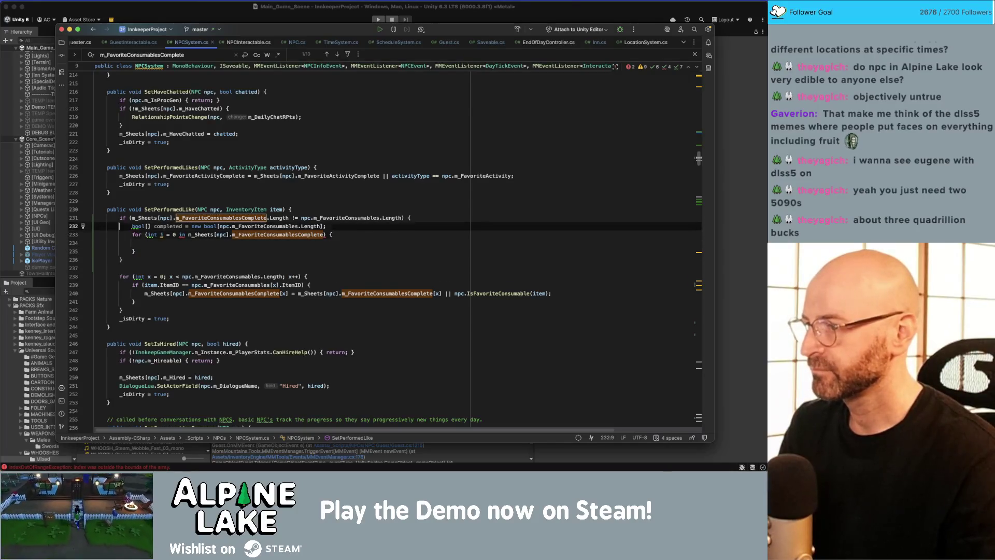
left_click(145, 234)
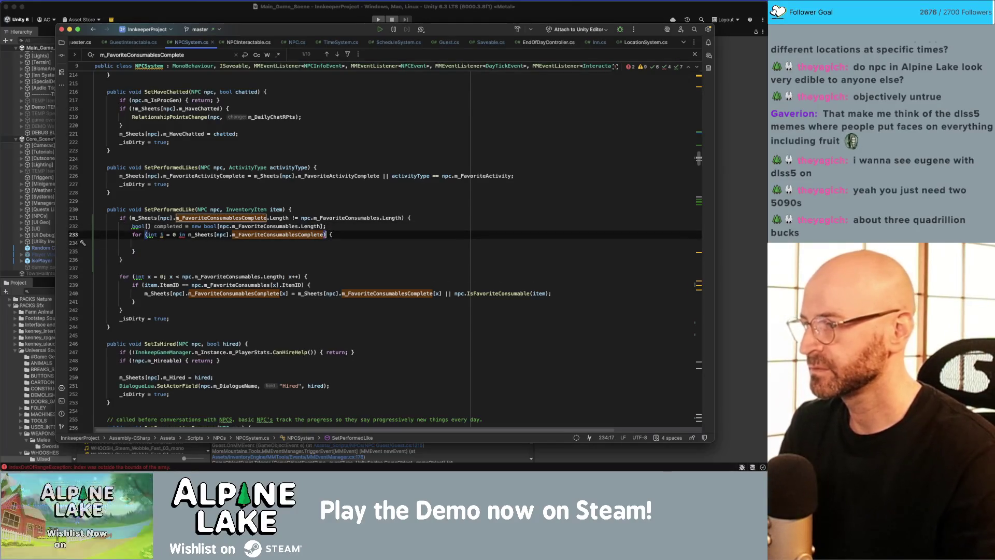
key("End")
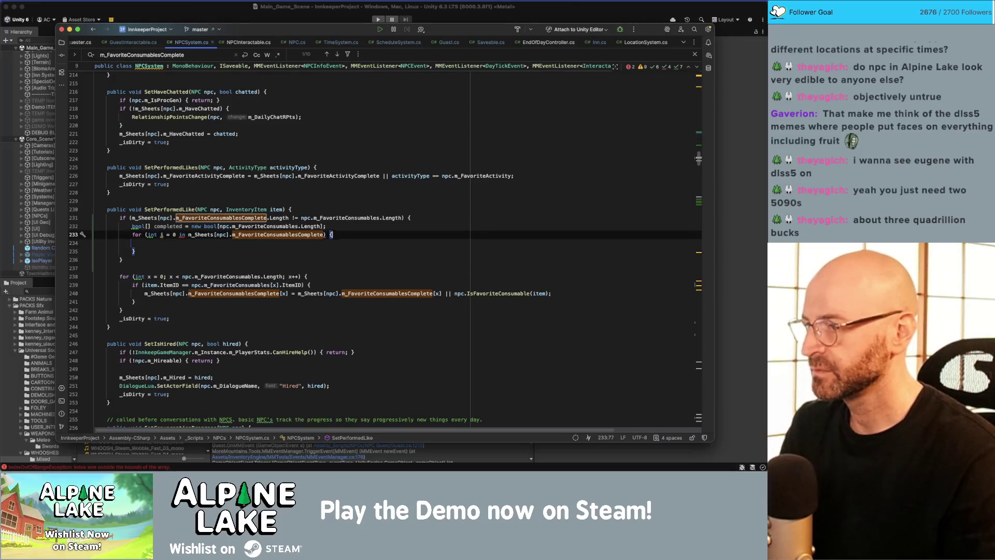
key("Left")
key("Left")
key("Left")
key("alt+shift+Left")
key("alt+shift+Left")
key("alt+shift+Left")
key("BackSpace")
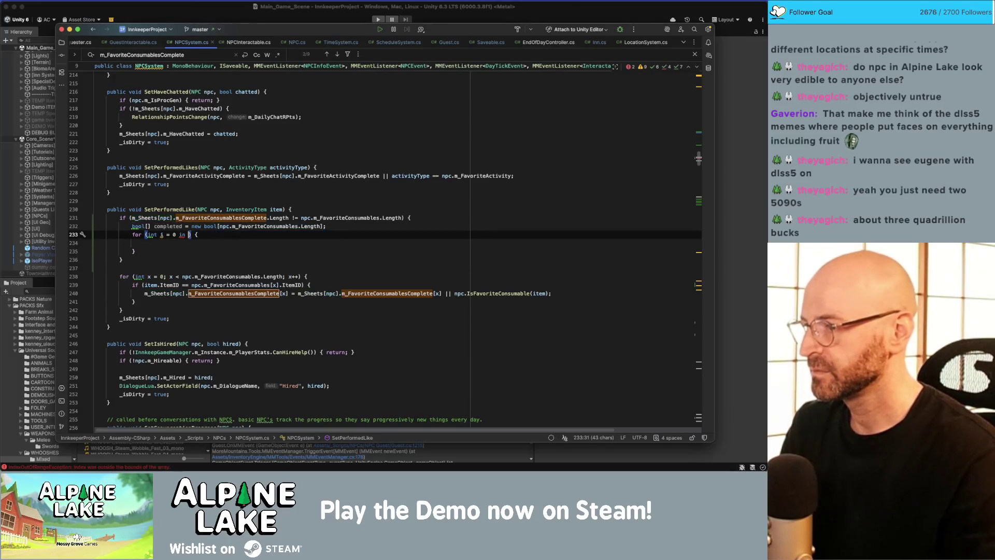
left_click(144, 242)
type("complet")
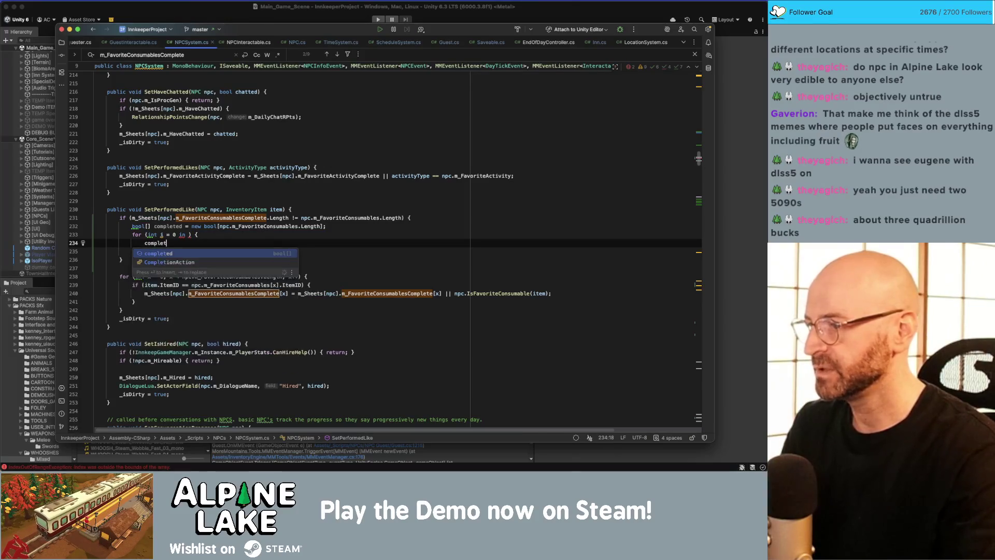
type("ed[i] = ")
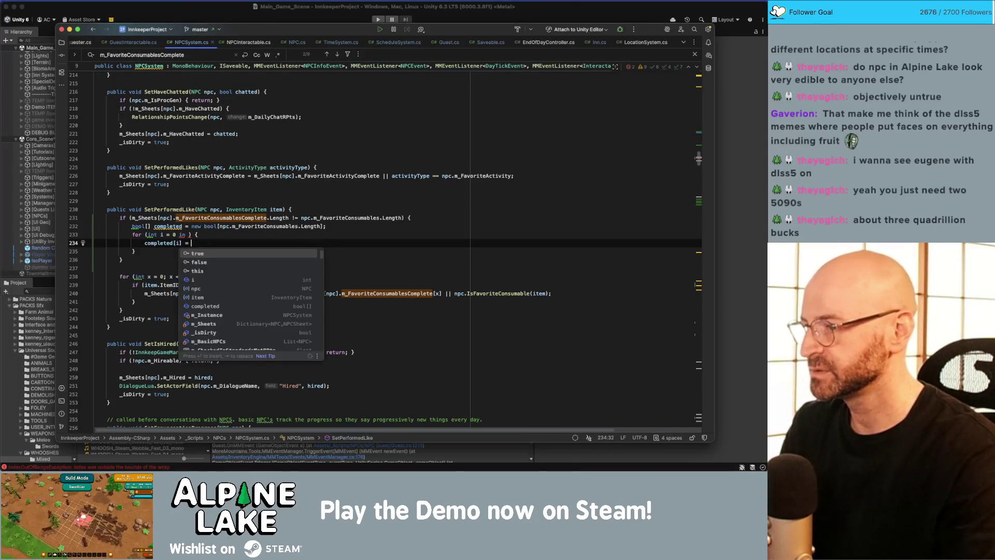
type("m_Sheets[npc].m_FavoriteConsumablesComplete[")
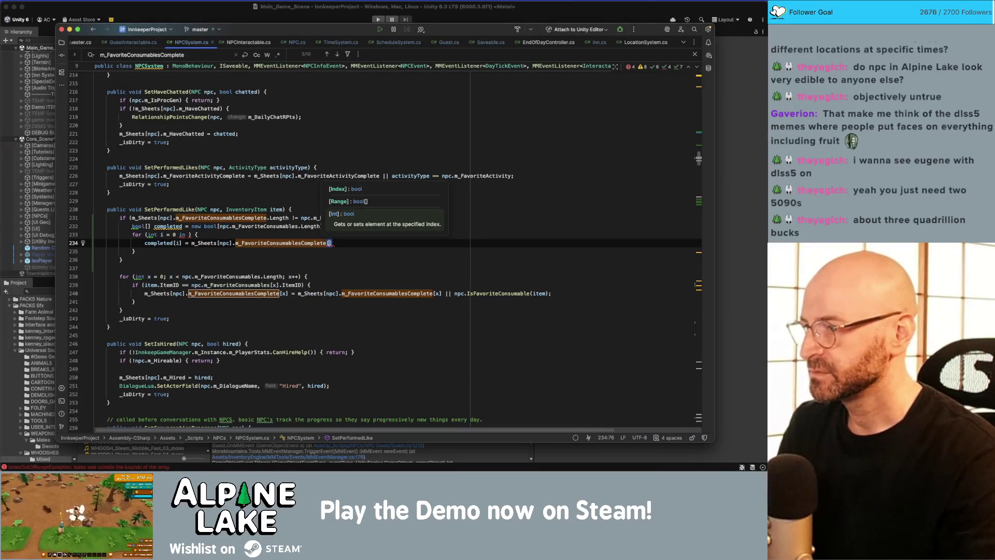
type("i];")
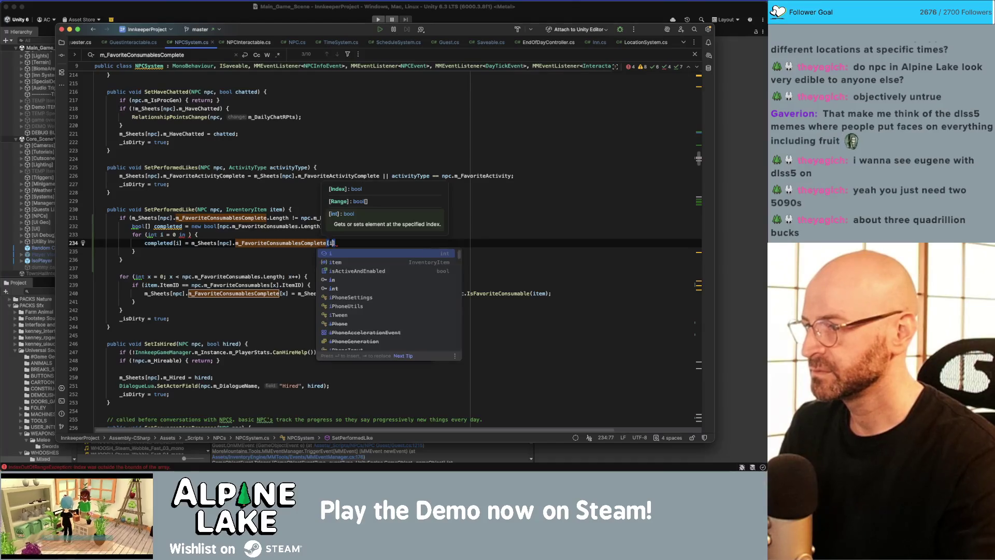
- Rewrite the header as for (int i = 0; i < m_Sheets[npc].m_FavoriteConsumablesComplete.Length; i++)
left_click(199, 234)
key("Left")
key("Left")
key("Left")
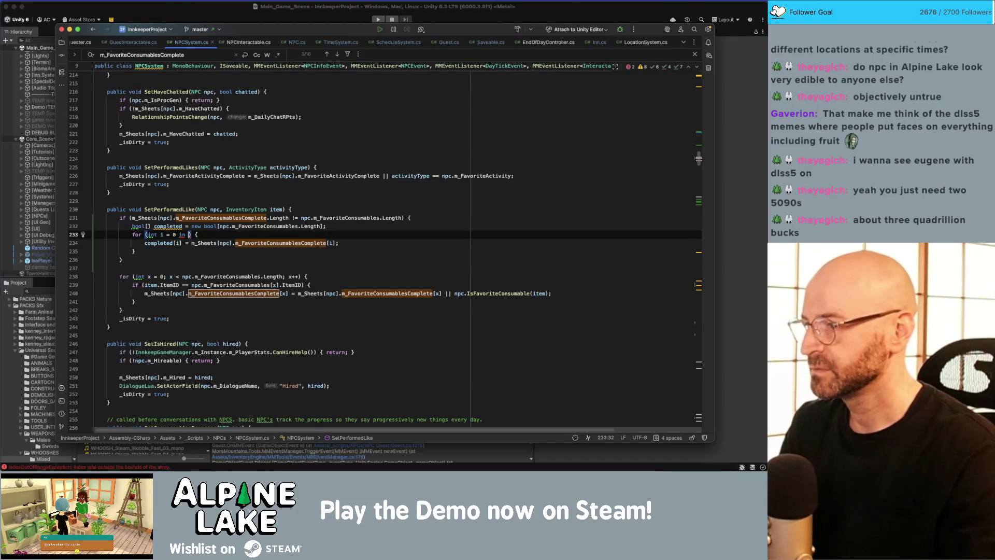
key("BackSpace")
key("BackSpace")
key("BackSpace")
type("; i ")
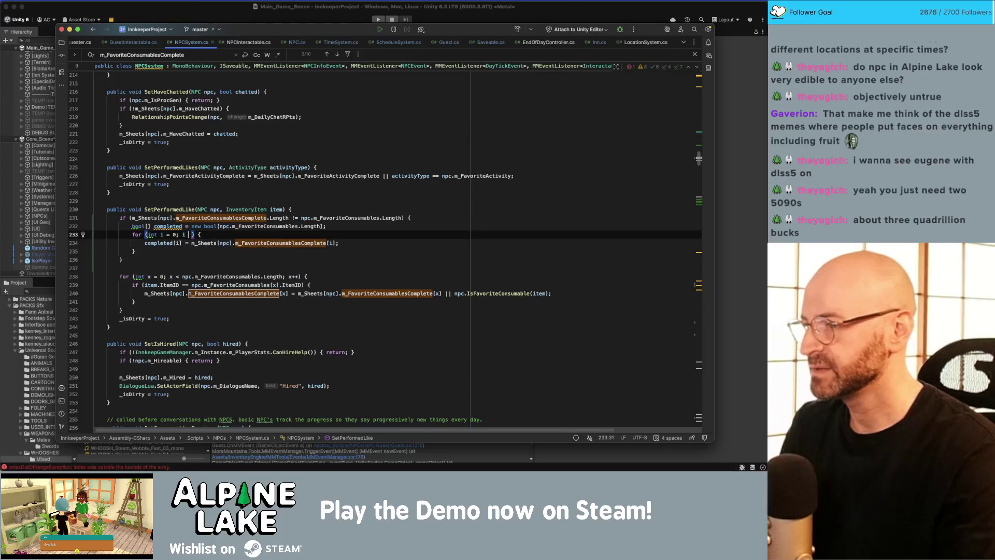
type("< m_Sheet")
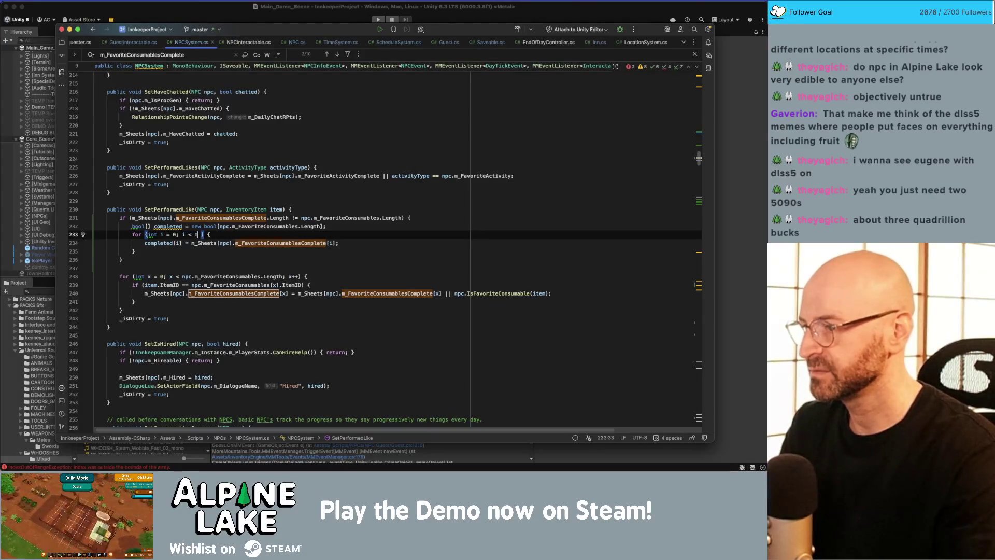
type("s[npc].m_Favor")
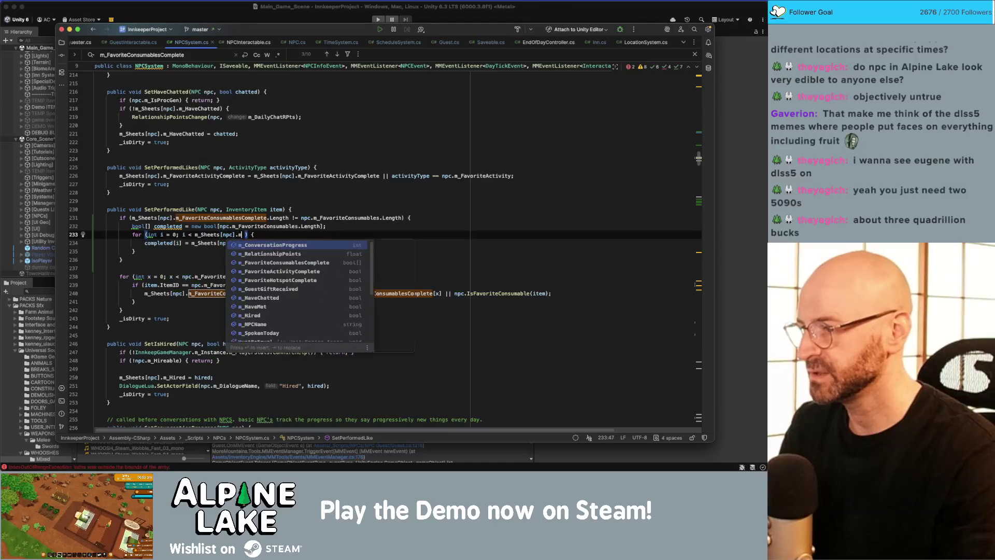
key("Return")
type(".le")
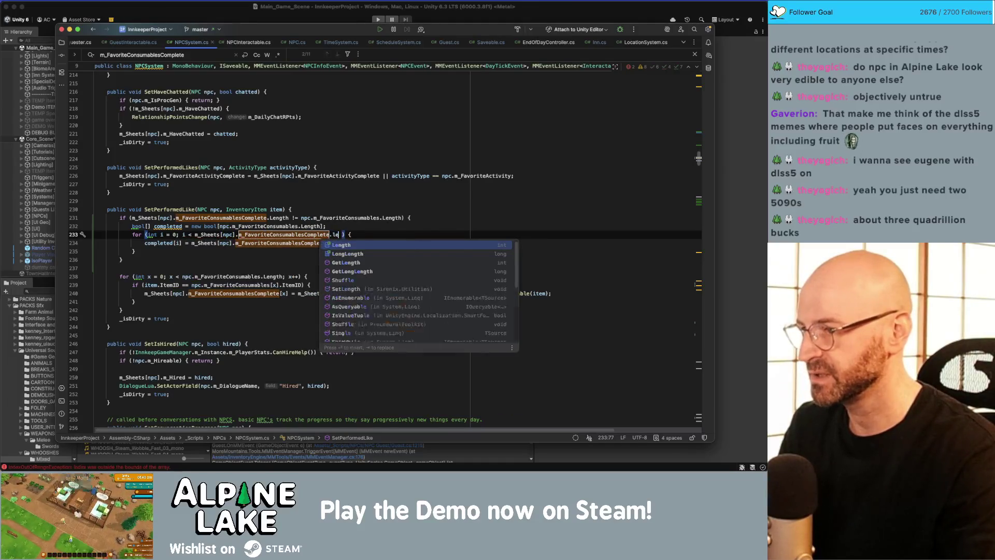
key("Return")
type("; i+")
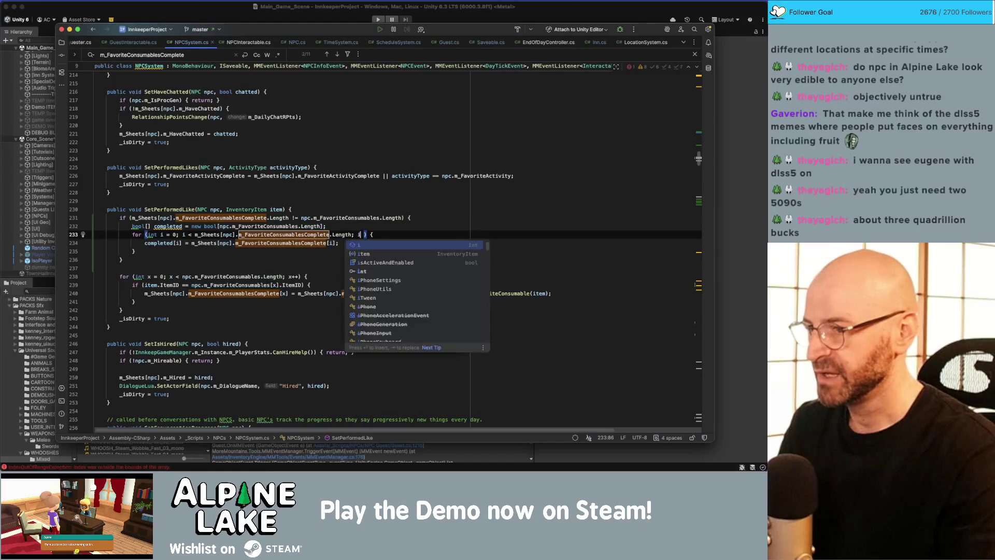
type("+")
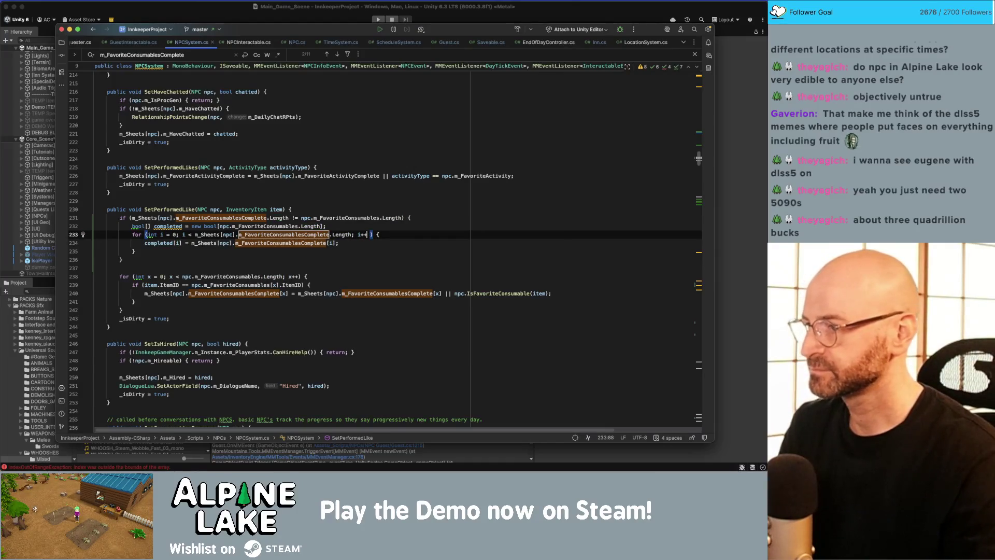
left_click(338, 243)
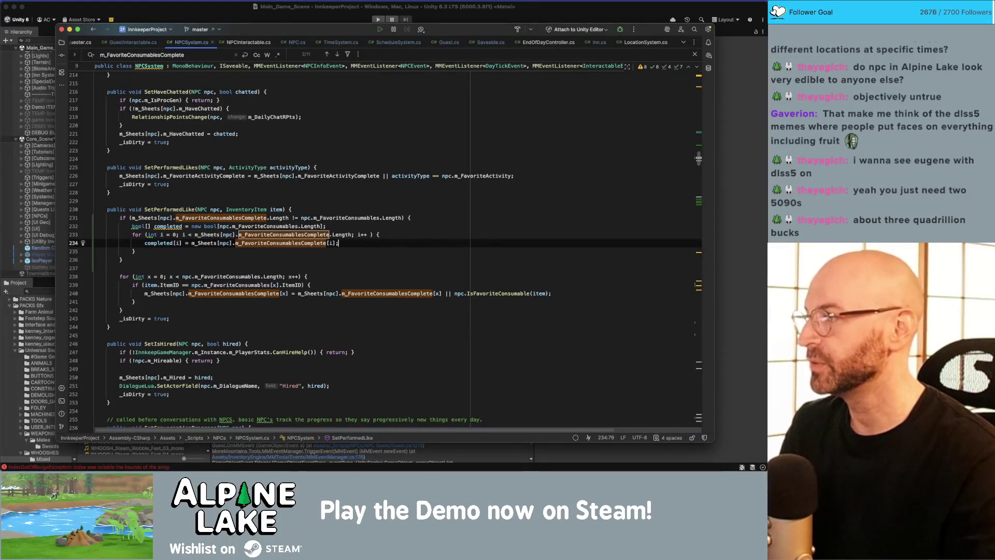
left_click(134, 251)
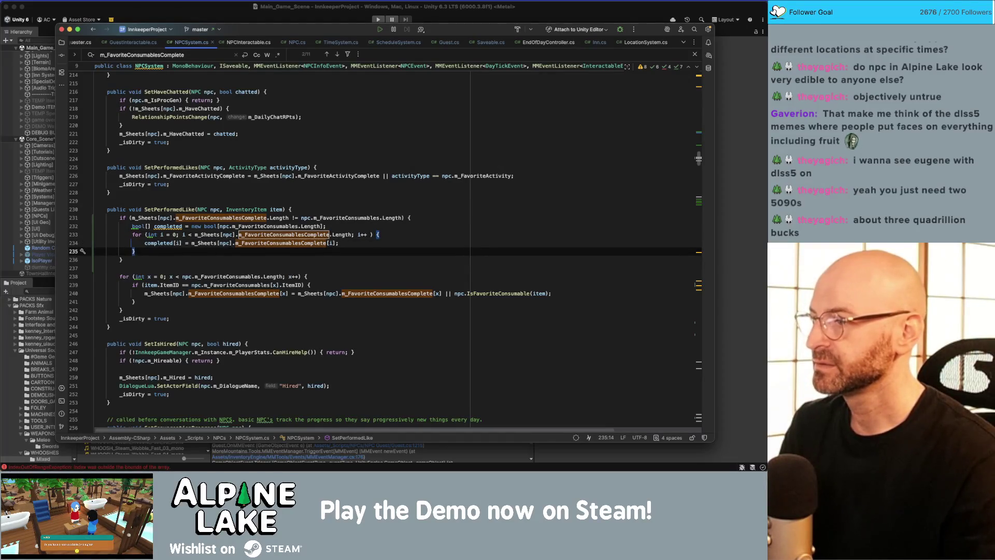
- Add m_Sheets[npc].m_FavoriteConsumablesComplete = completed; after the loop, then stop the running game in Unity
key("Return")
type("m_Sheets[")
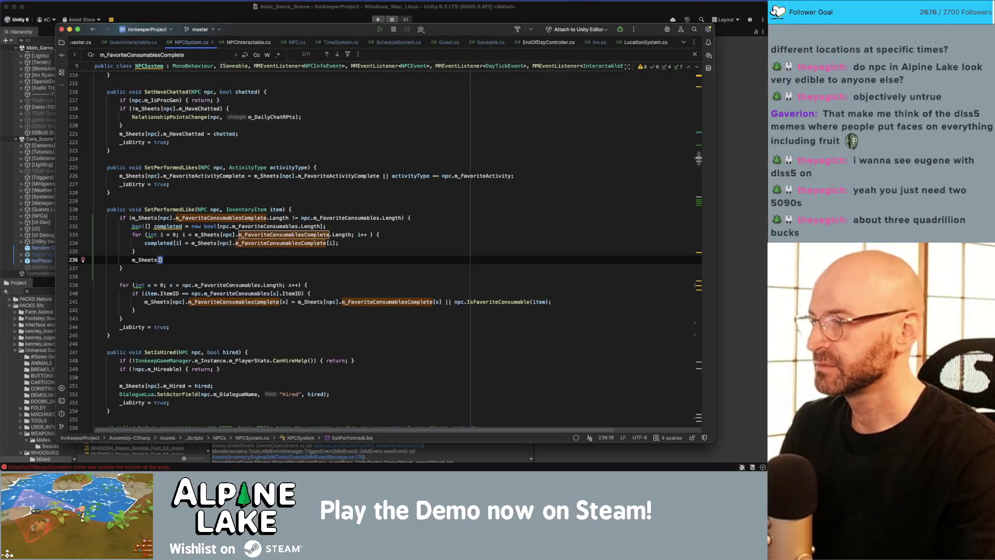
type("npc")
type(".m-")
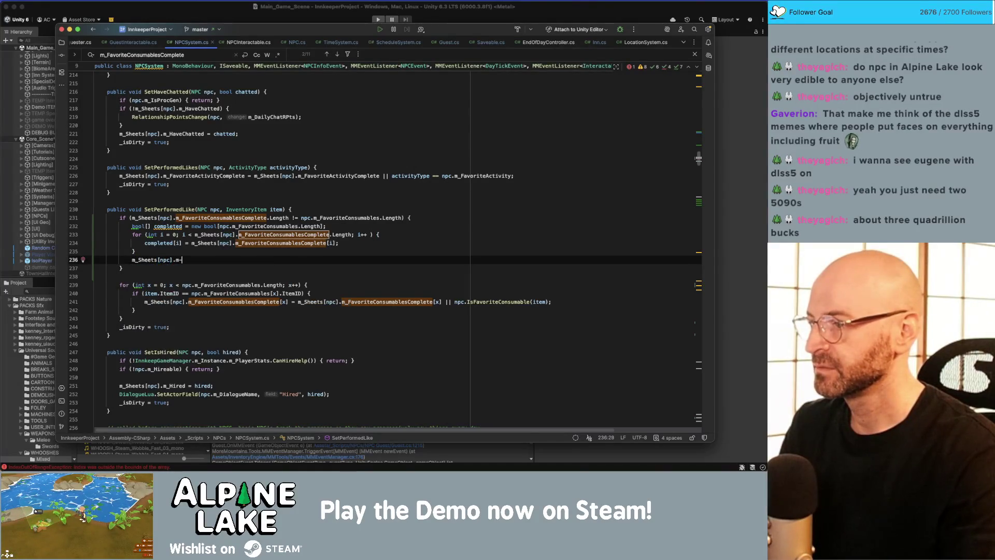
type("Fa")
key("Return")
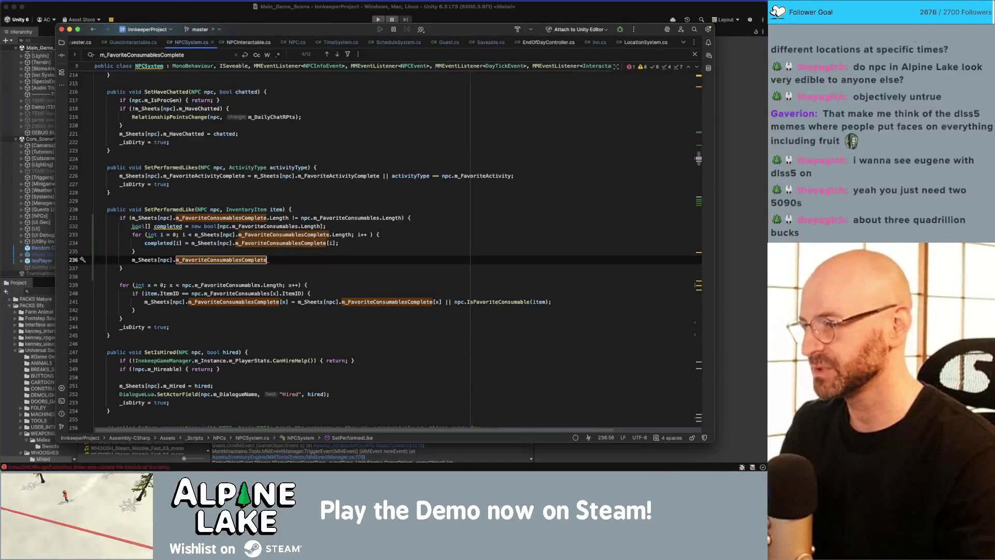
key("BackSpace")
type("= completed;")
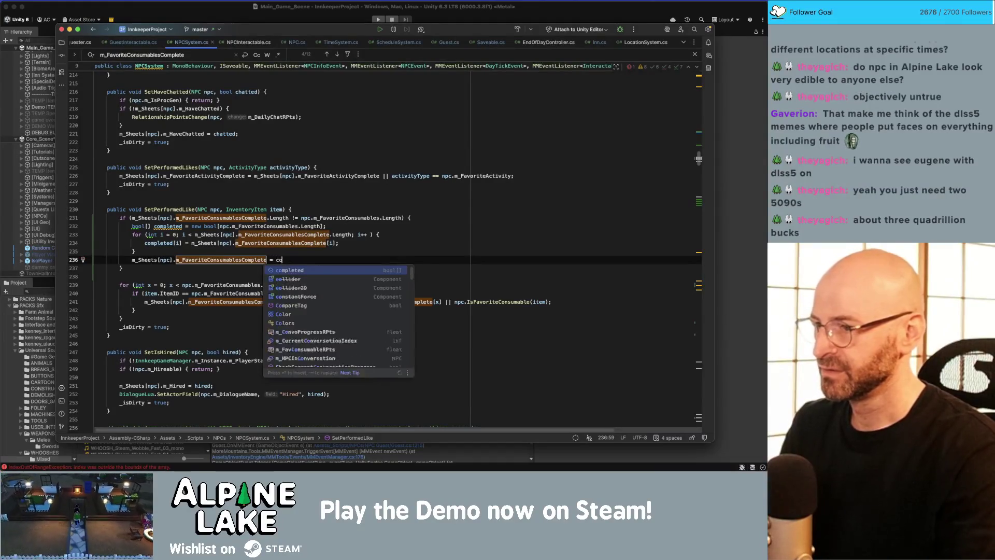
left_click(171, 13)
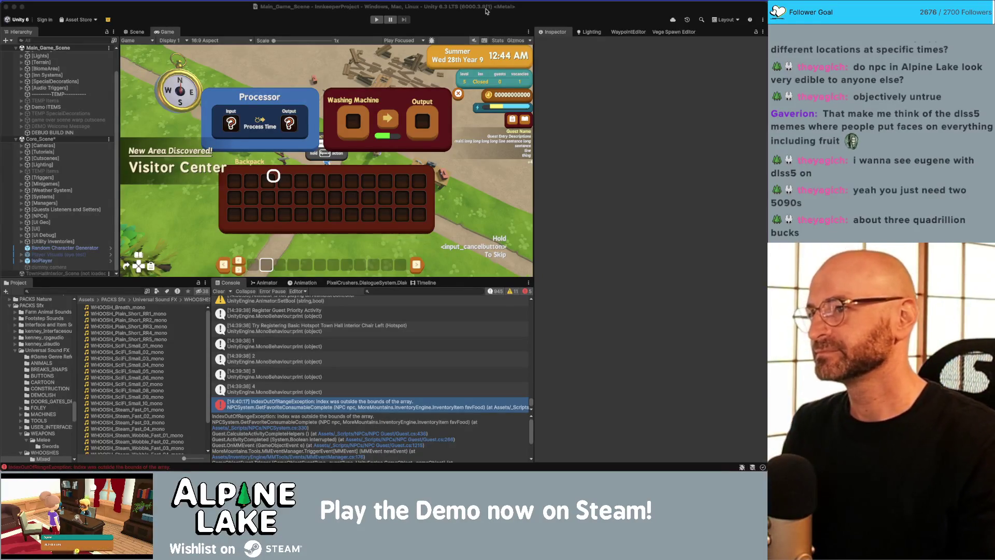
left_click(382, 20)
- Start play mode again to test the array-copy fix
left_click(381, 20)
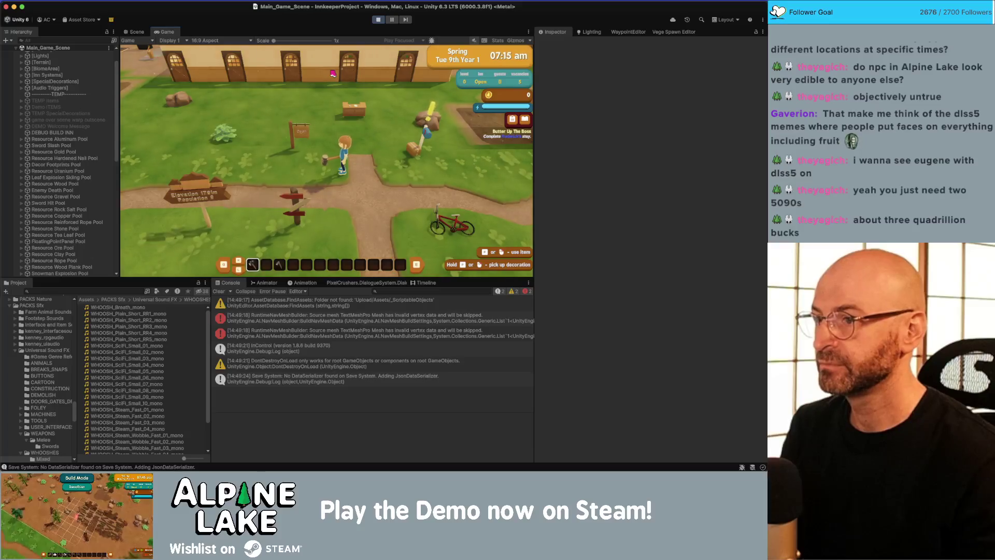
- Talk to the waiting guest, choose 'Let me check!', assign a room and offer an item
key("w")
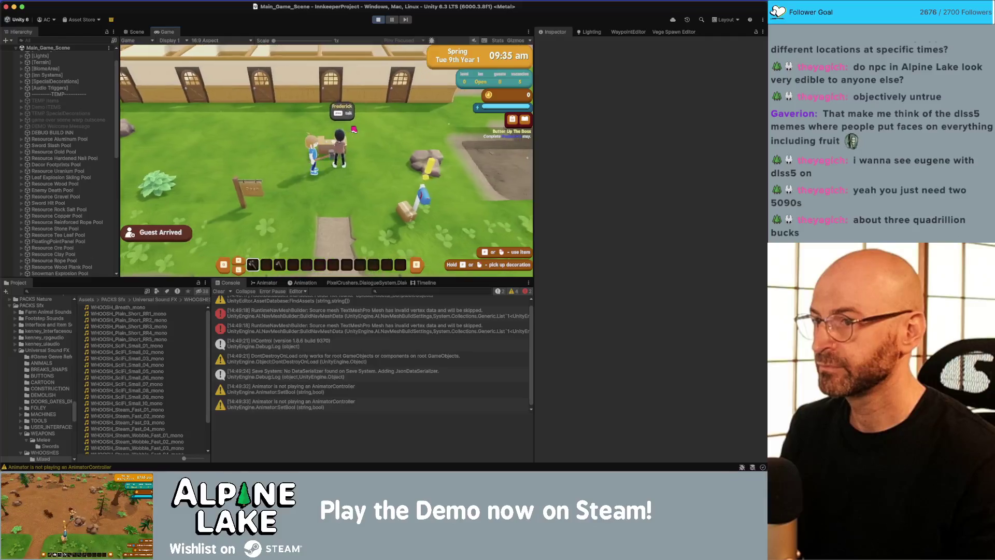
key("e")
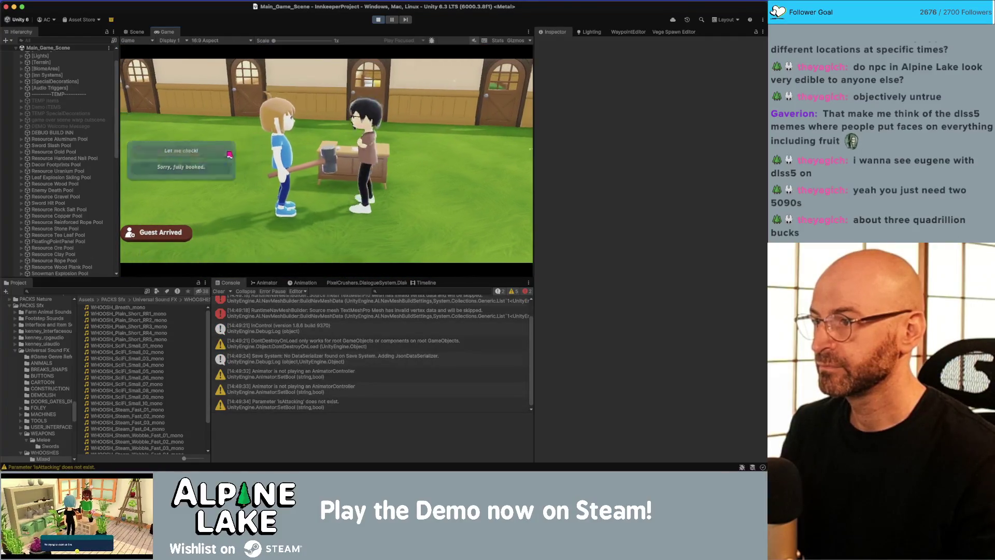
left_click(229, 154)
left_click(321, 197)
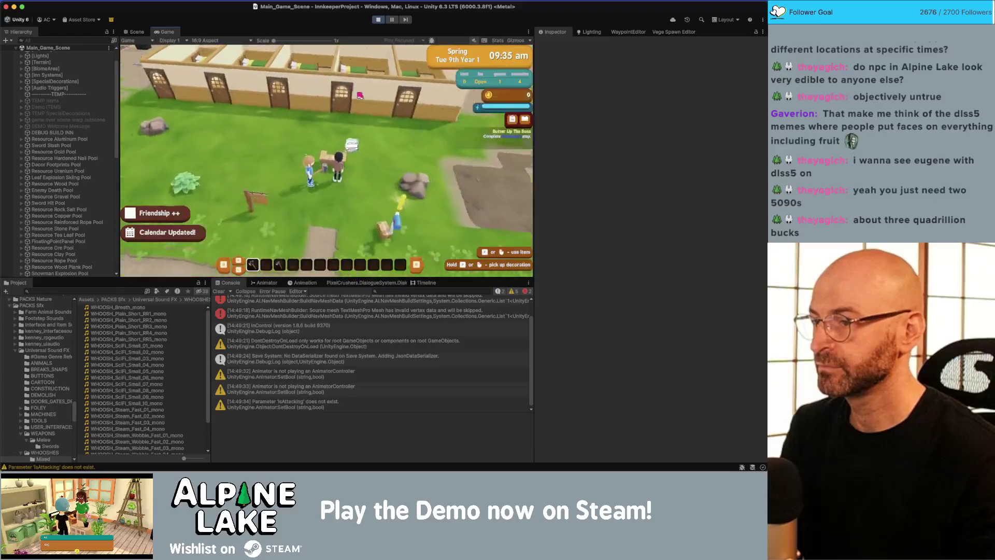
left_click(360, 95)
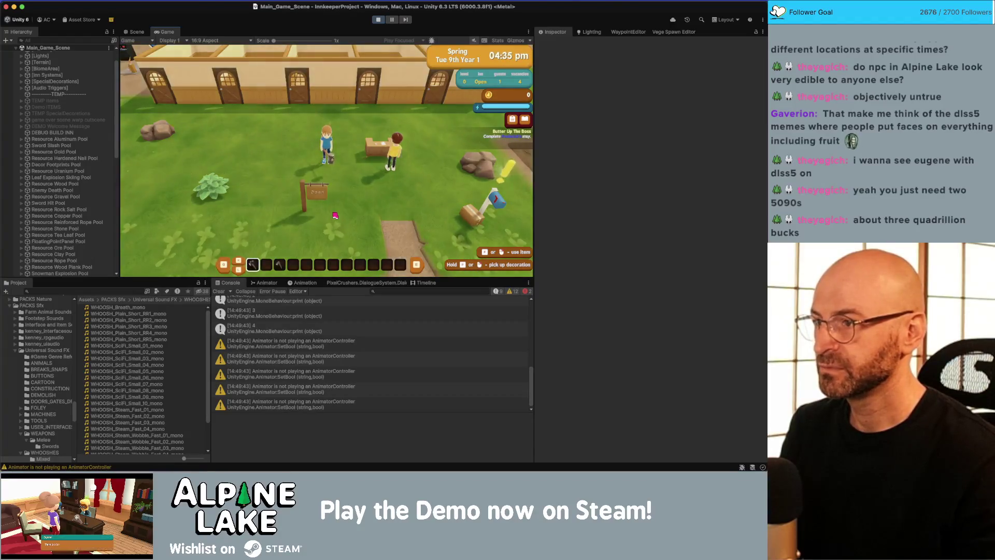
- Roam the yard and along the inn doors until the clock reaches 11:25 pm bedtime
key("a")
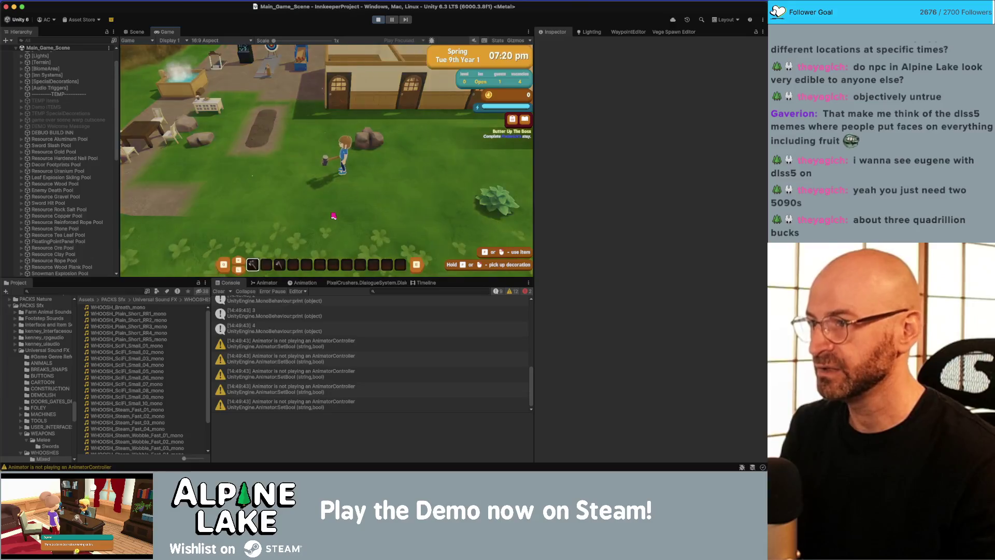
key("a")
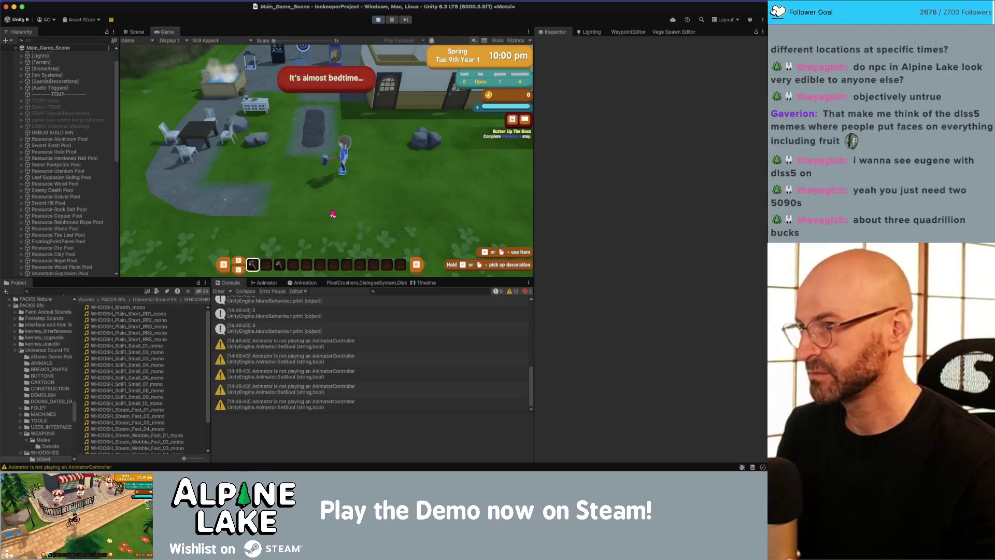
key("a")
key("s")
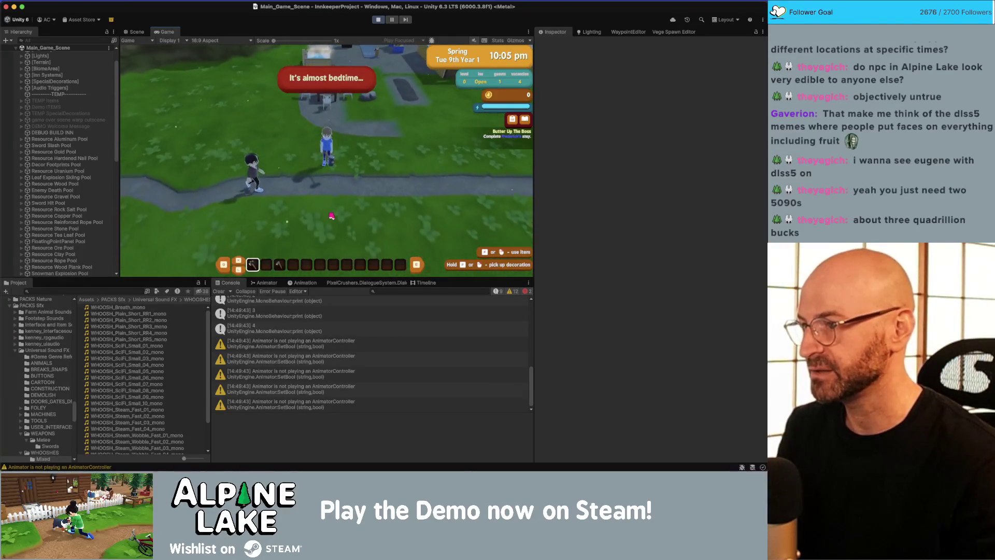
key("d")
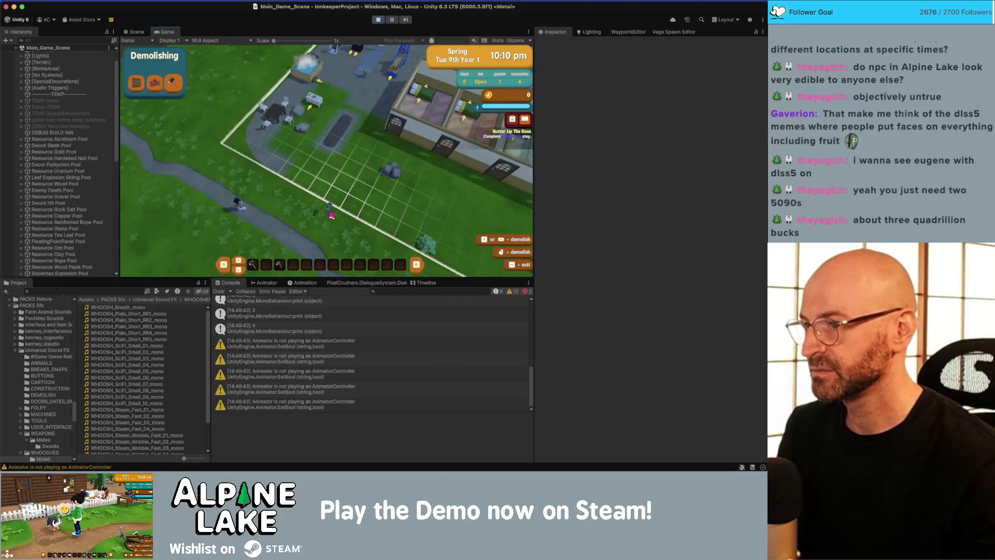
key("w")
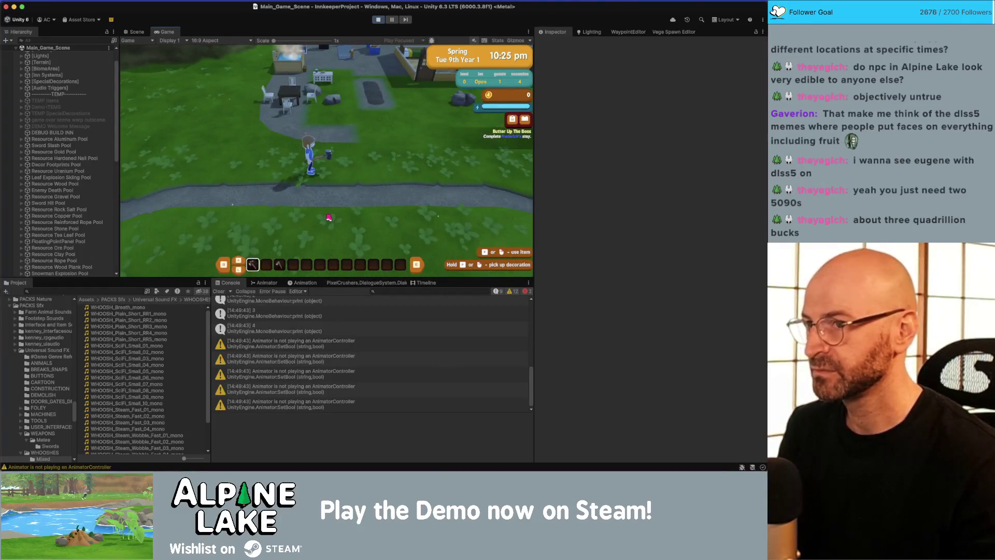
key("d")
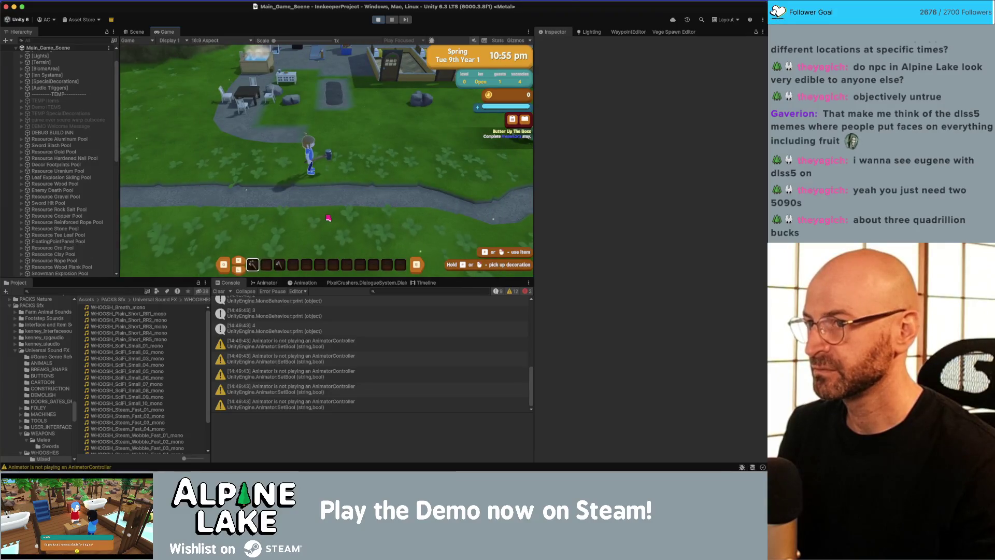
key("w")
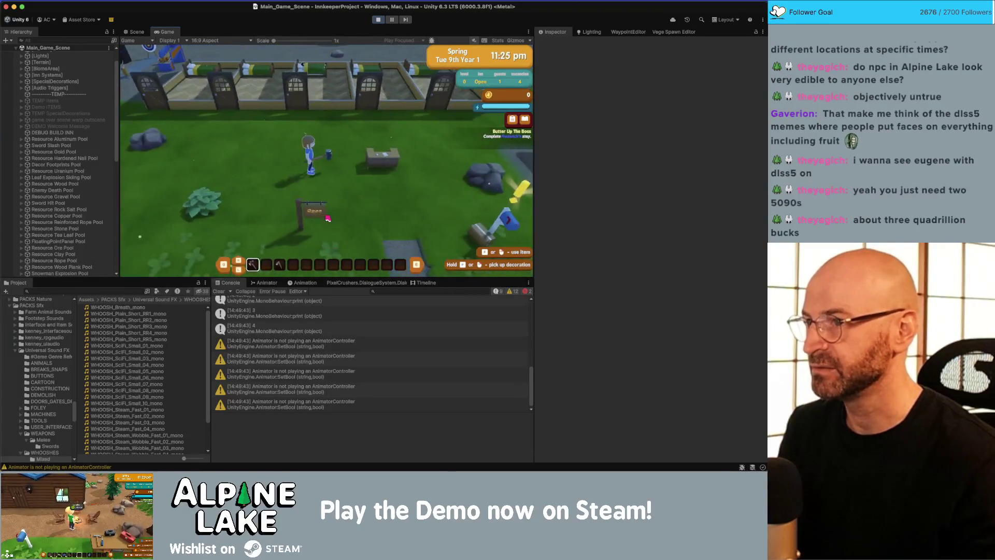
key("a")
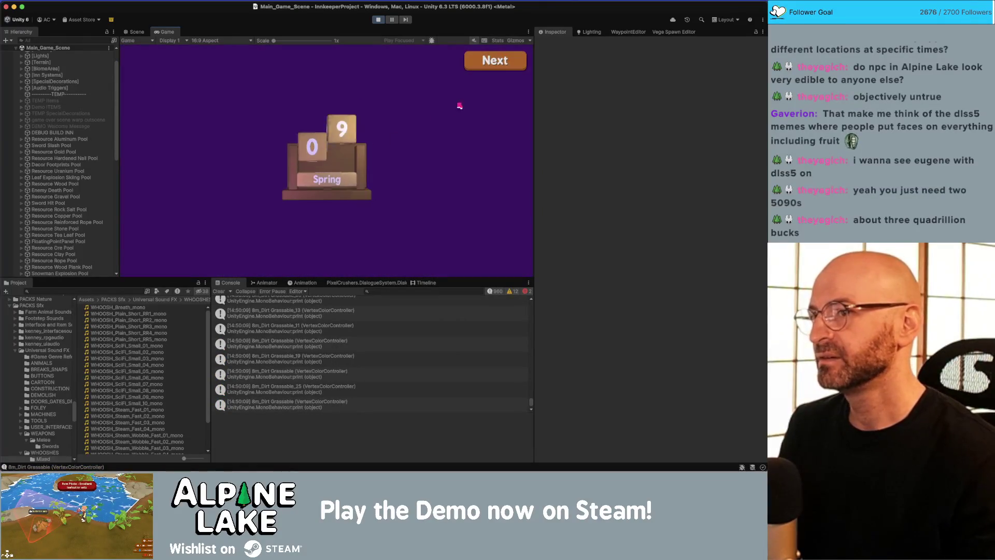
- Advance past the end-of-day and Totals screens into Wednesday morning and head toward the inn rooms
left_click(483, 56)
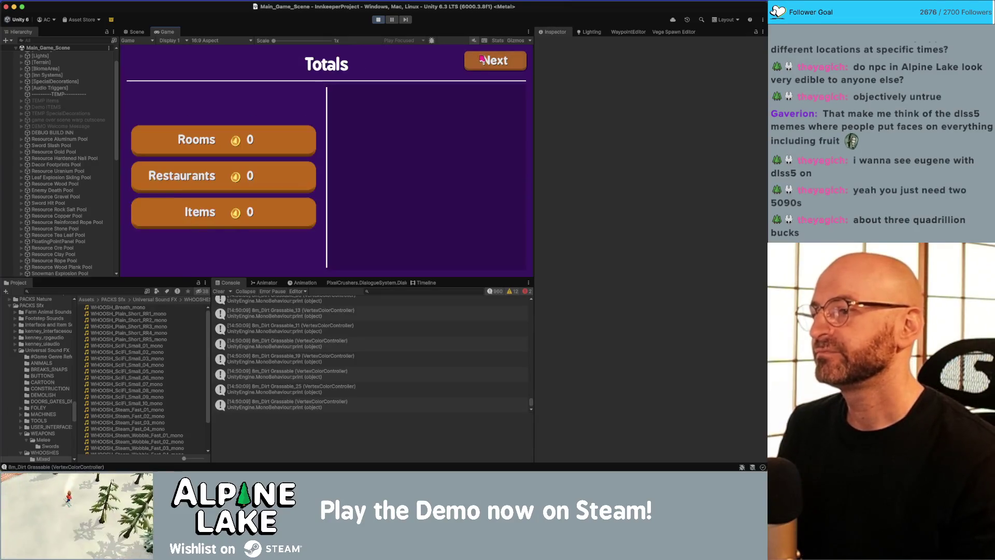
left_click(482, 59)
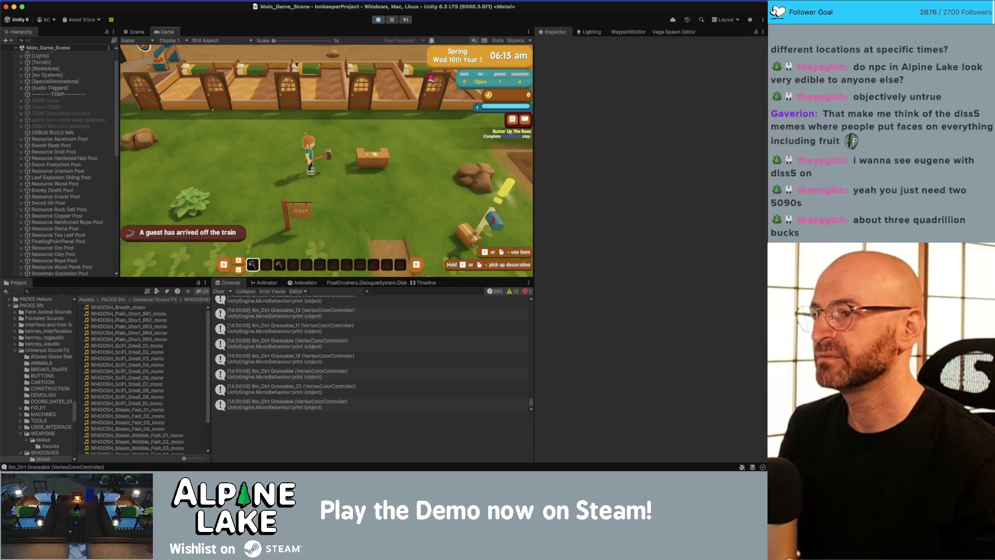
key("w")
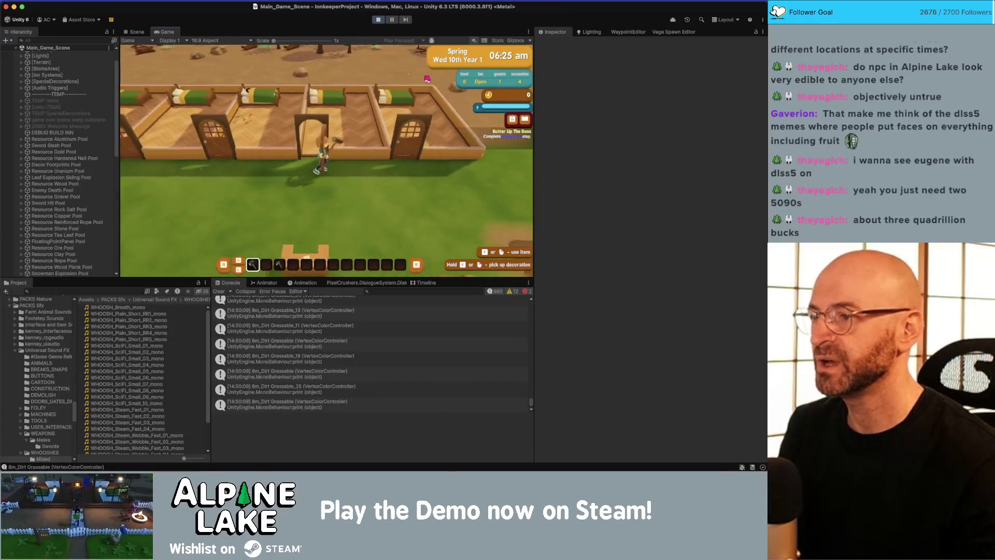
key("d")
key("w")
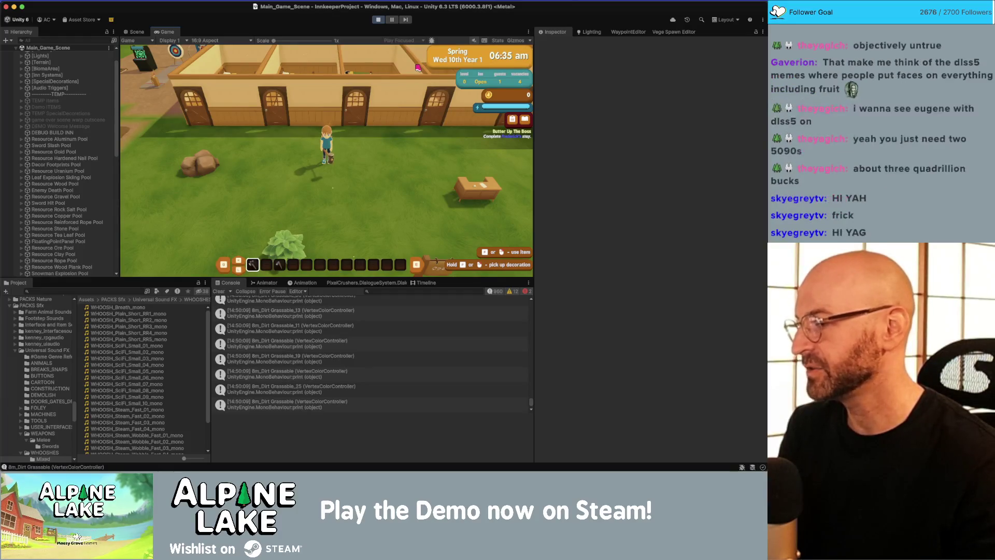
- Walk around the yard swinging the hammer at the rocks
key("a")
left_click(418, 67)
key("a")
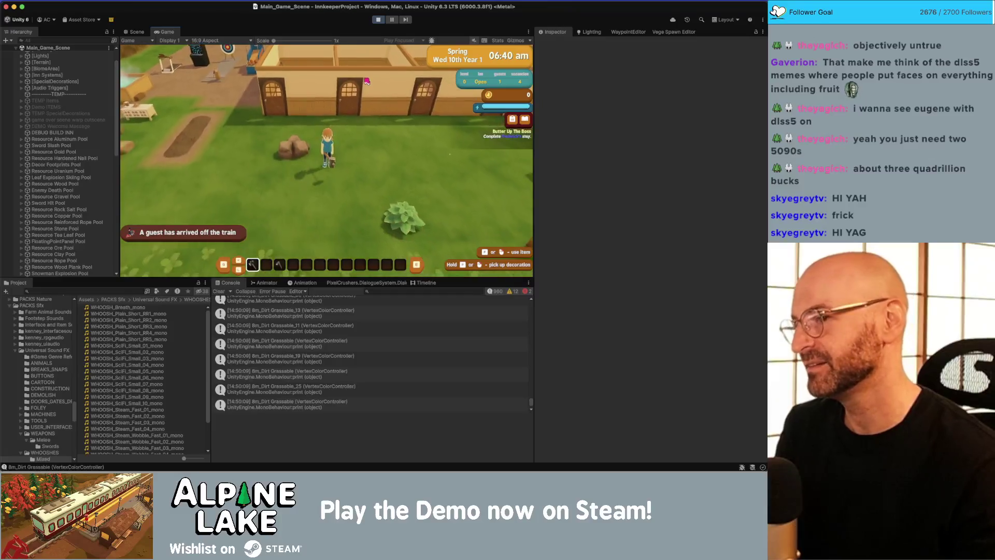
key("s")
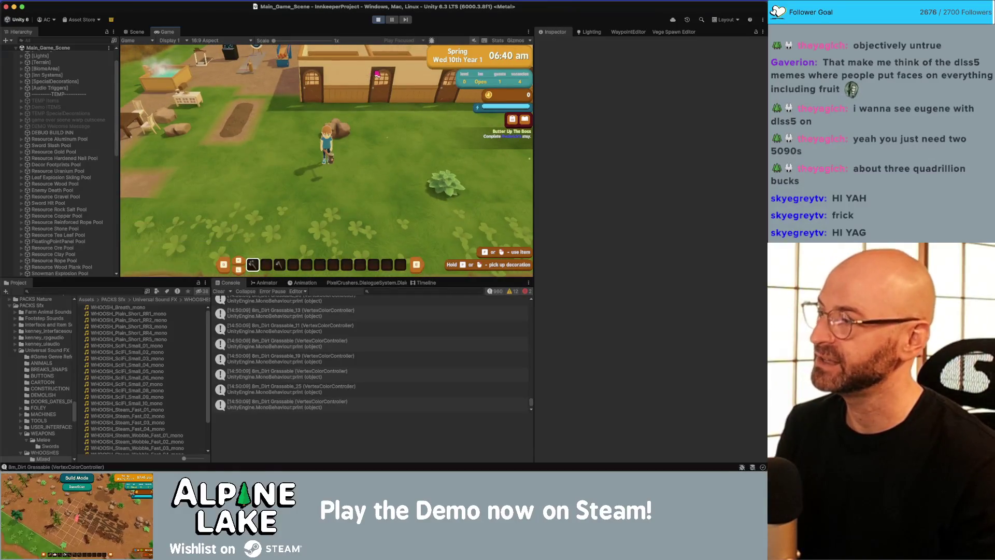
key("a")
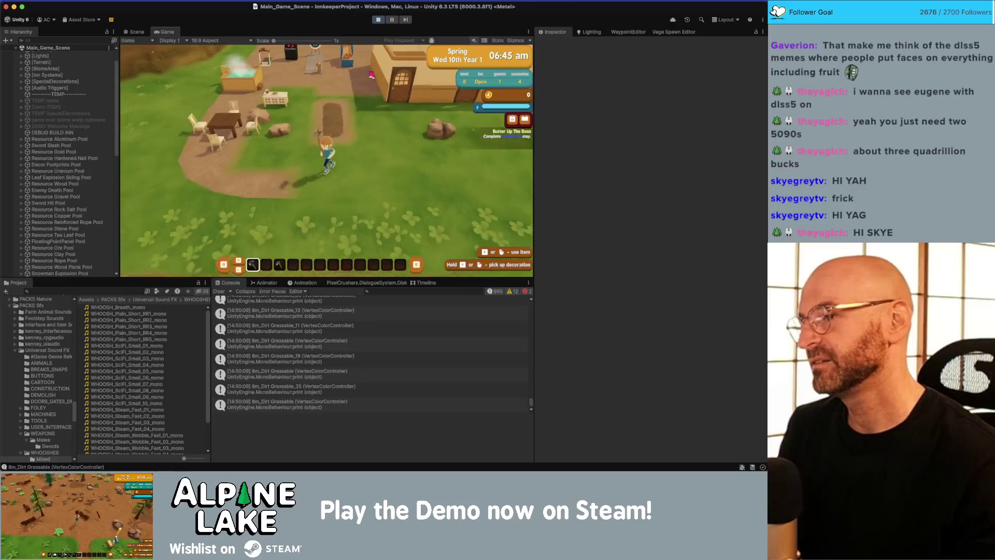
key("d")
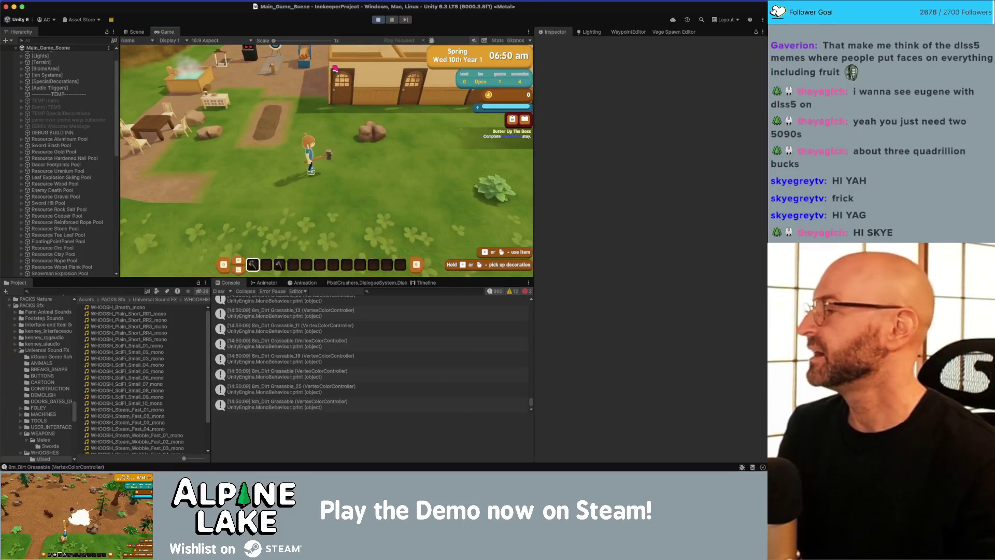
left_click(342, 68)
key("a")
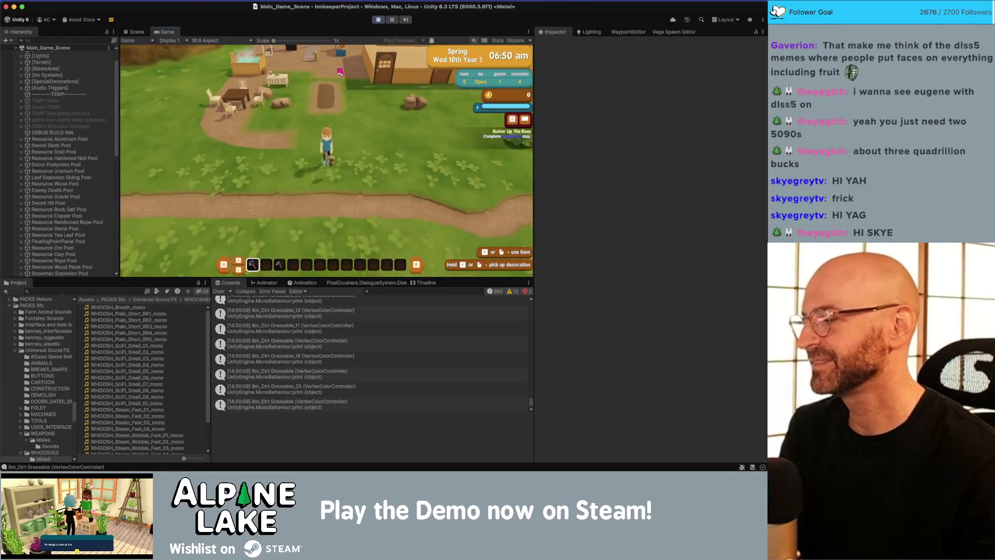
key("w")
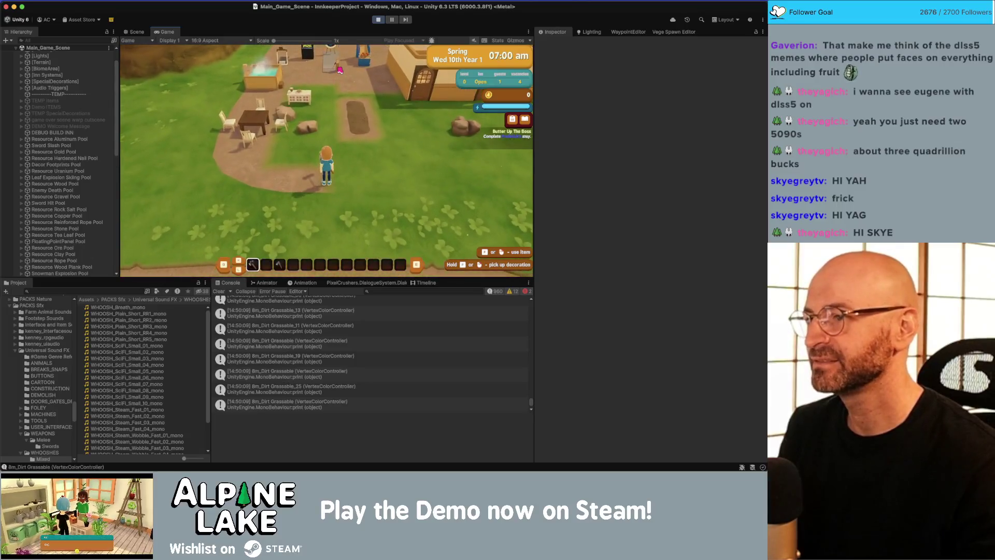
key("w")
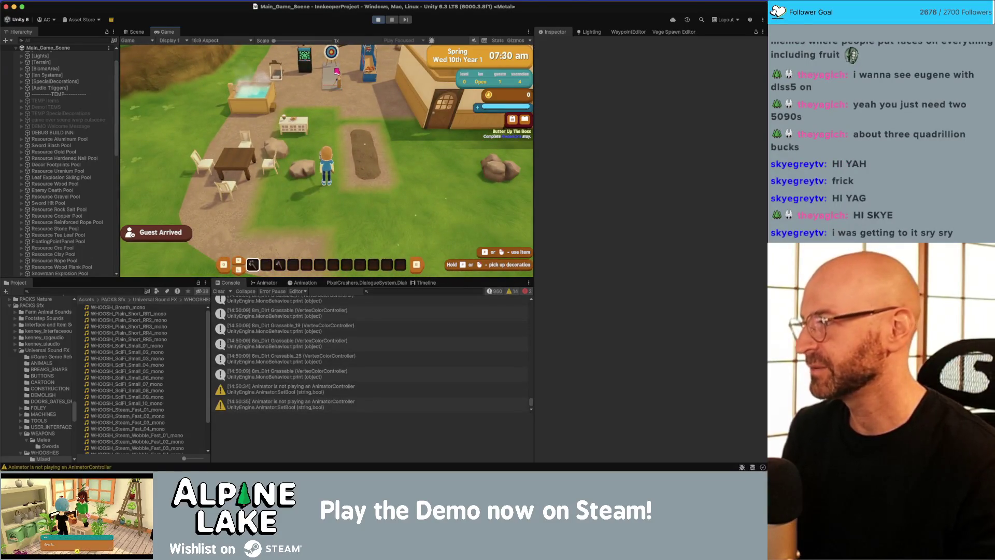
- Toggle demolish mode on and off, run between the table and rocks, then switch to the Scene tab
left_click(330, 102)
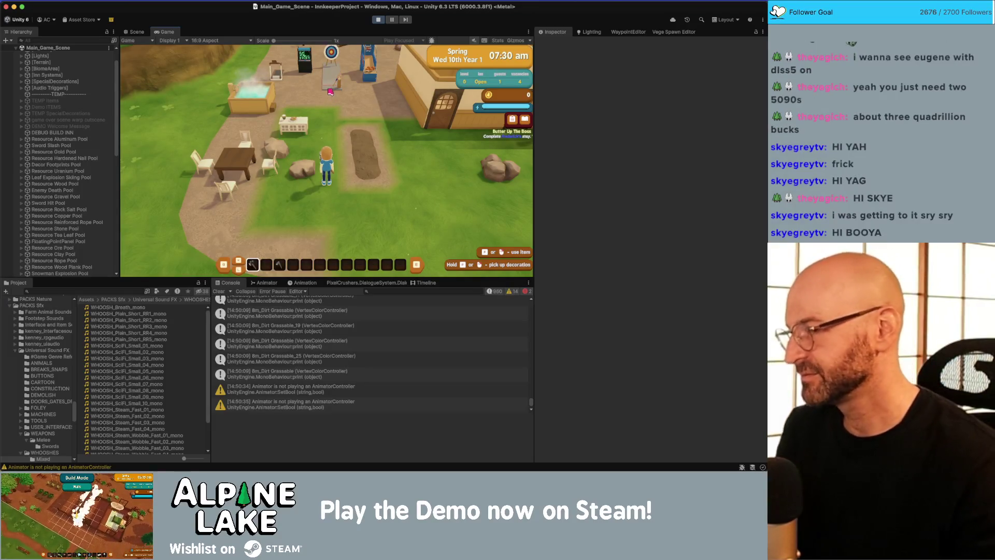
key("Escape")
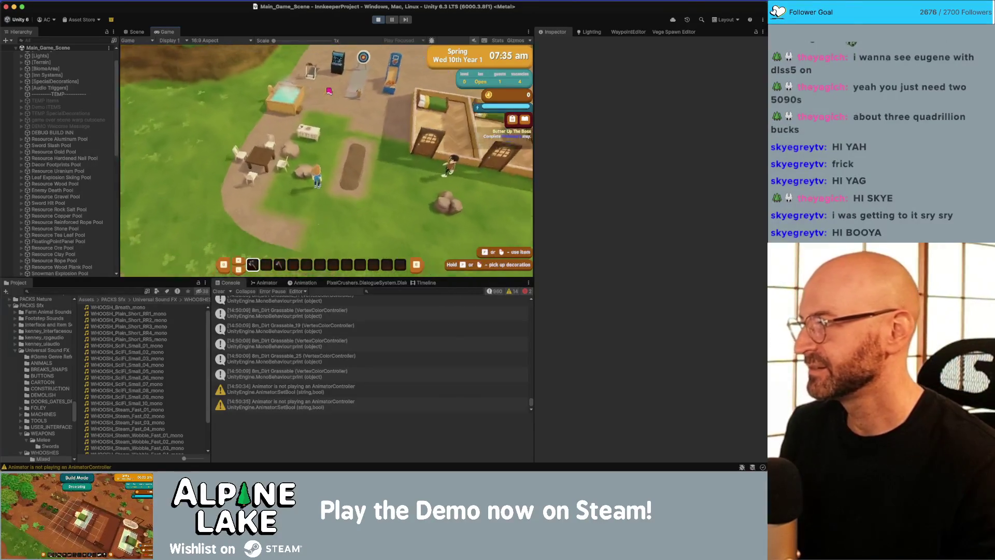
key("d")
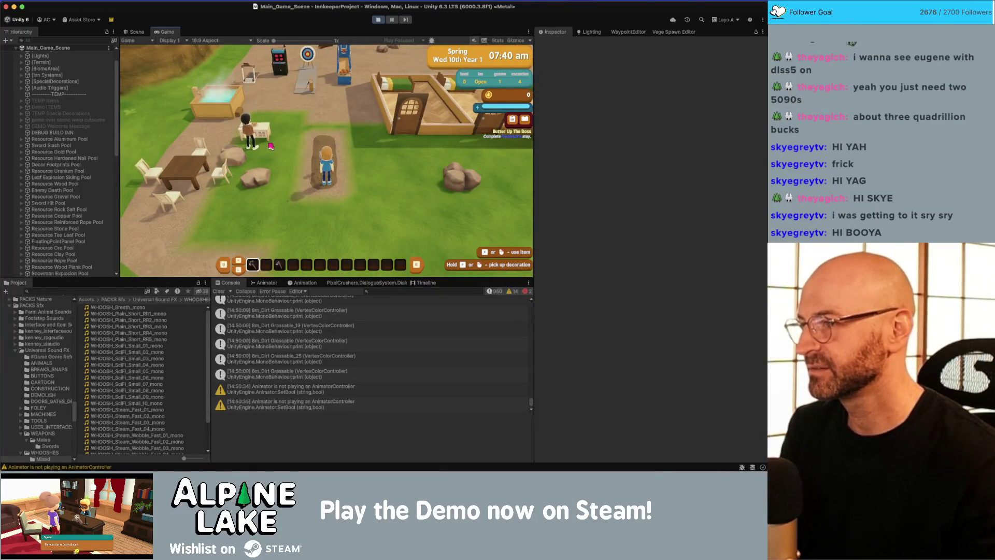
key("a")
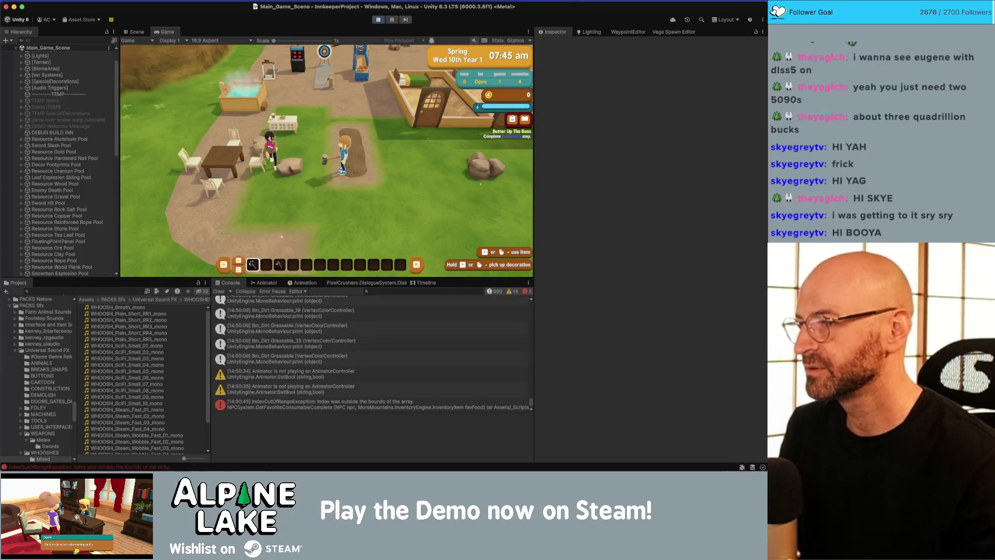
key("a")
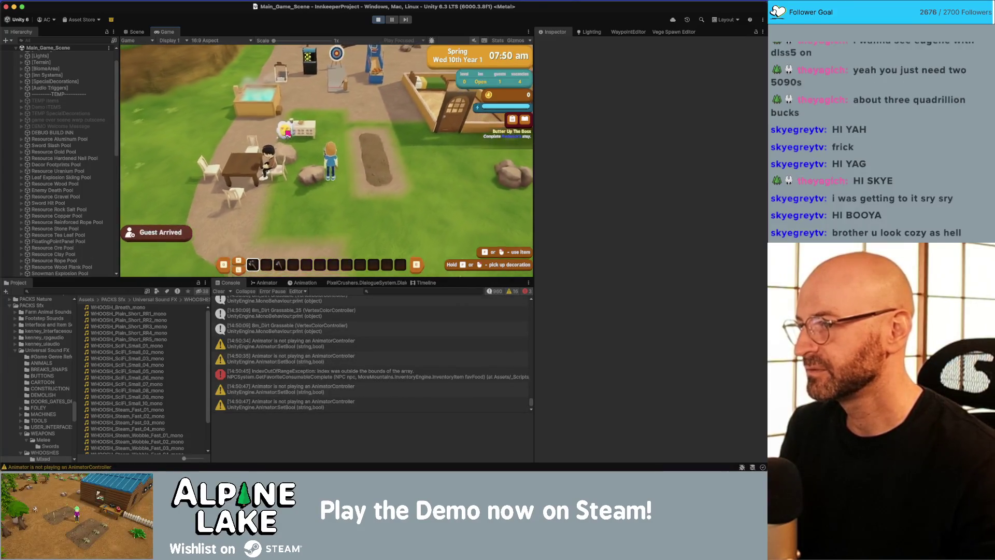
key("a")
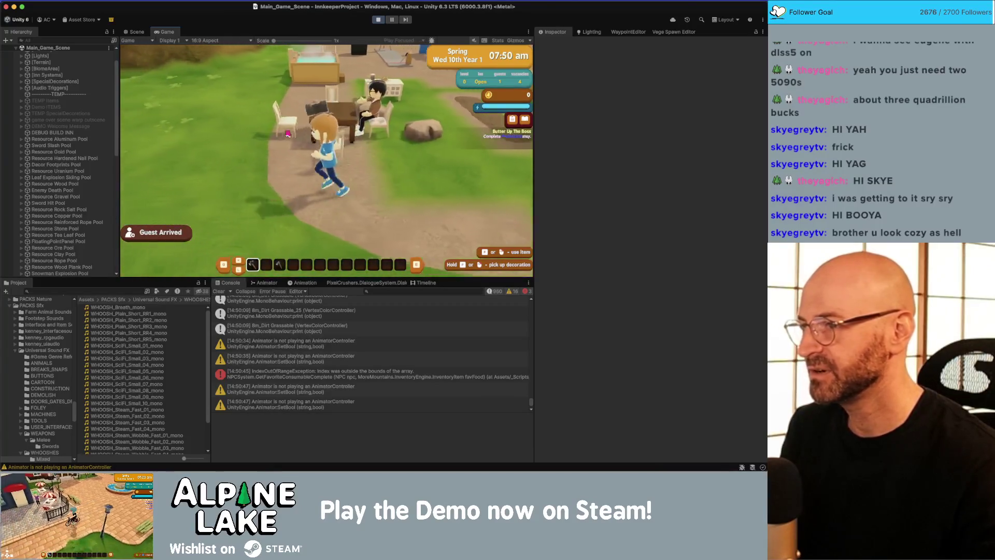
key("d")
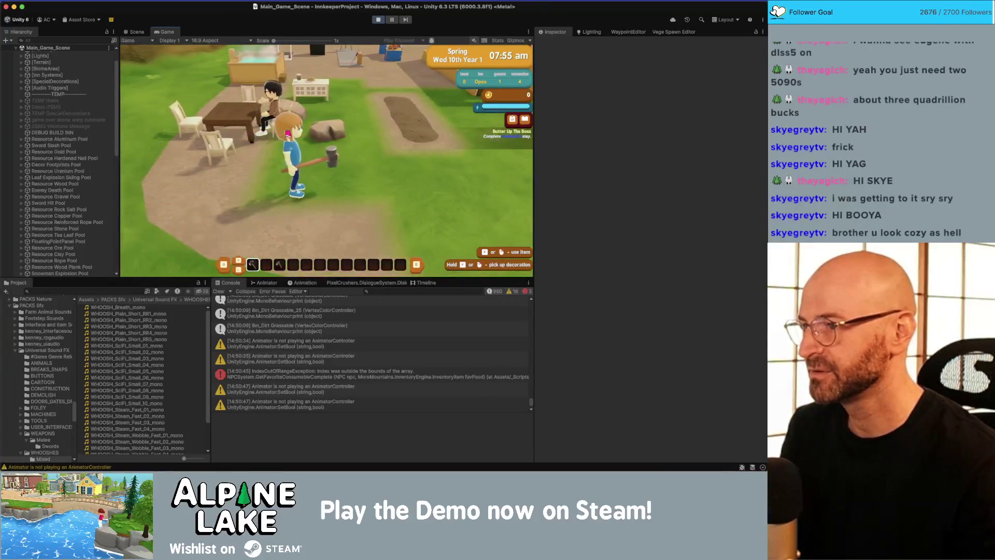
left_click(138, 33)
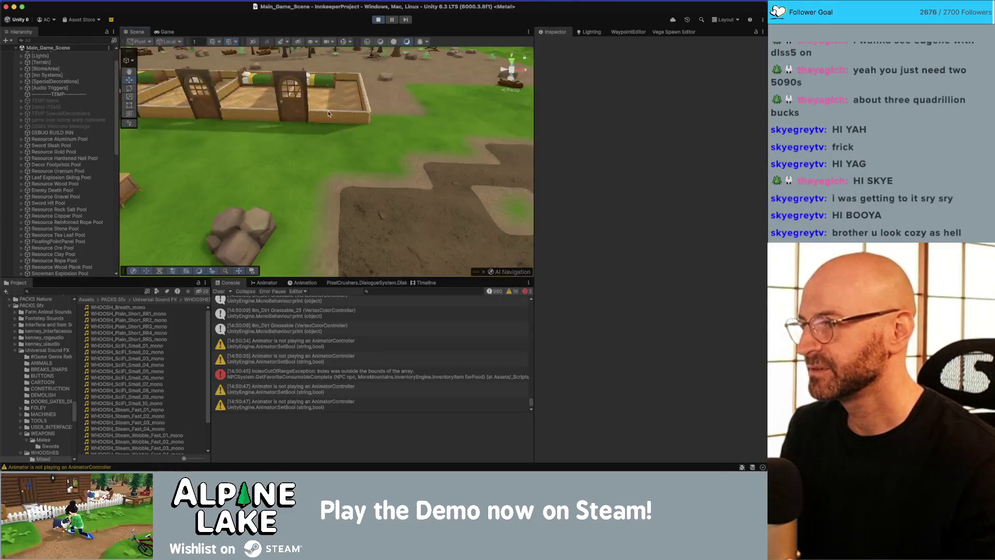
- Fly the Scene camera low toward the new table, then walk the player around in the Game view
key("w")
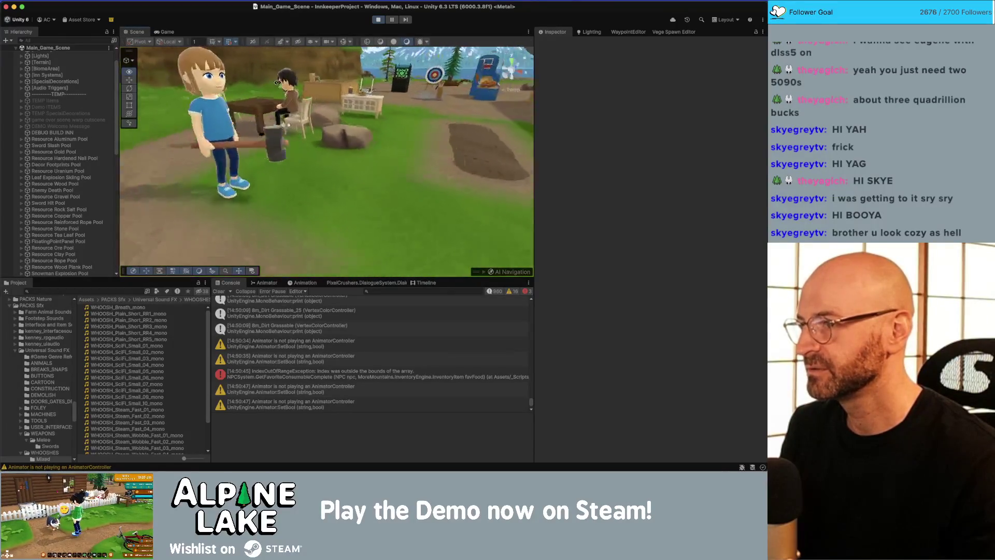
key("q")
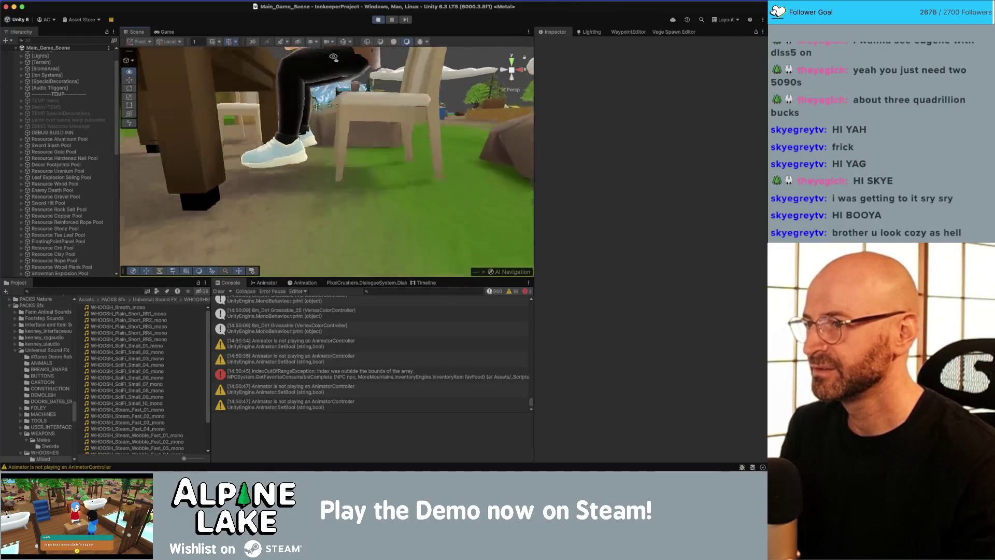
left_click(168, 33)
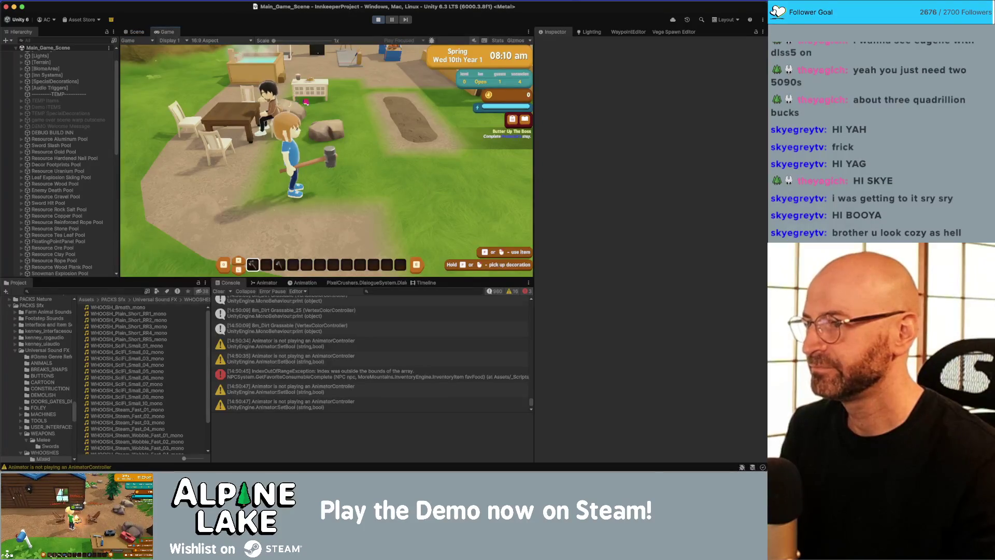
key("d")
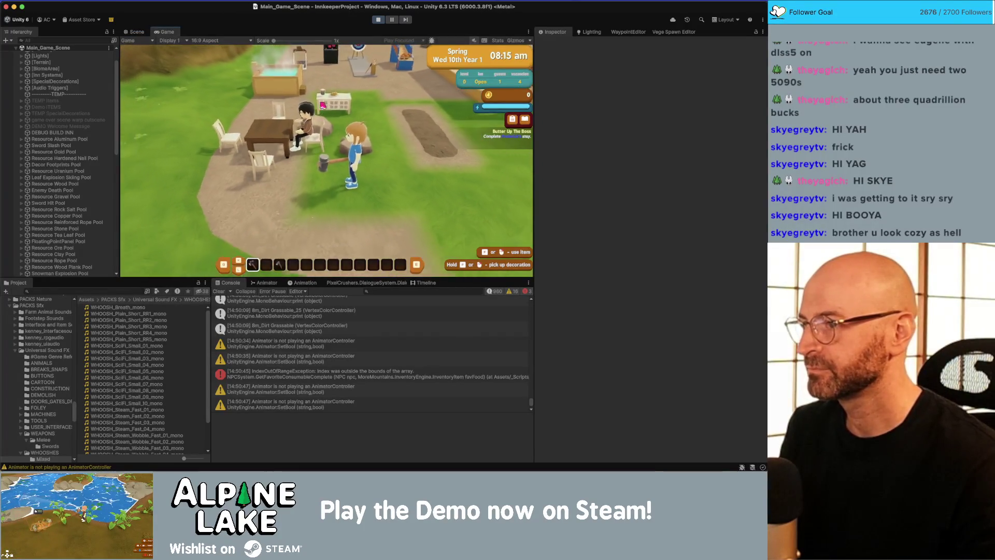
key("a")
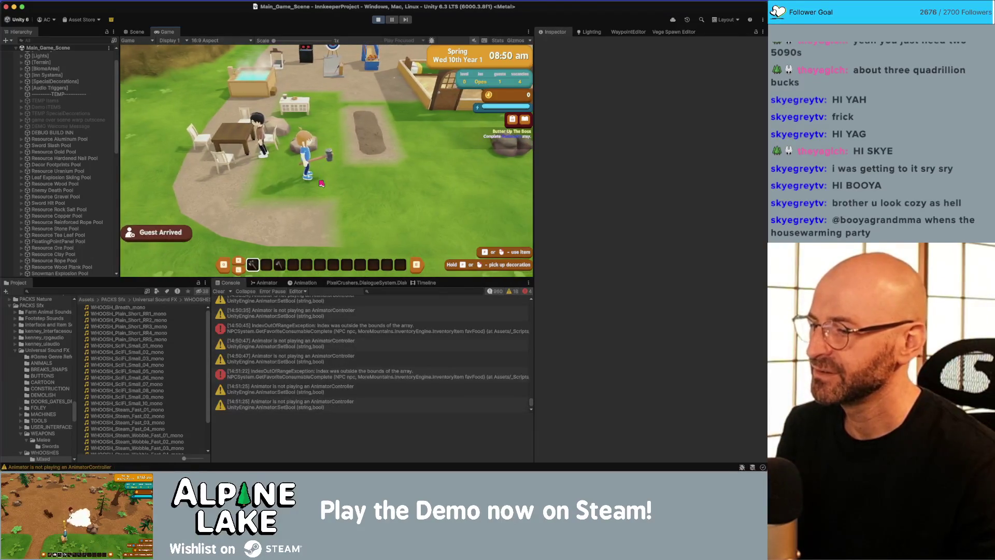
- Inspect the IndexOutOfRange stack trace, stop play mode and switch to NPCSystem.cs in Rider
left_click(299, 324)
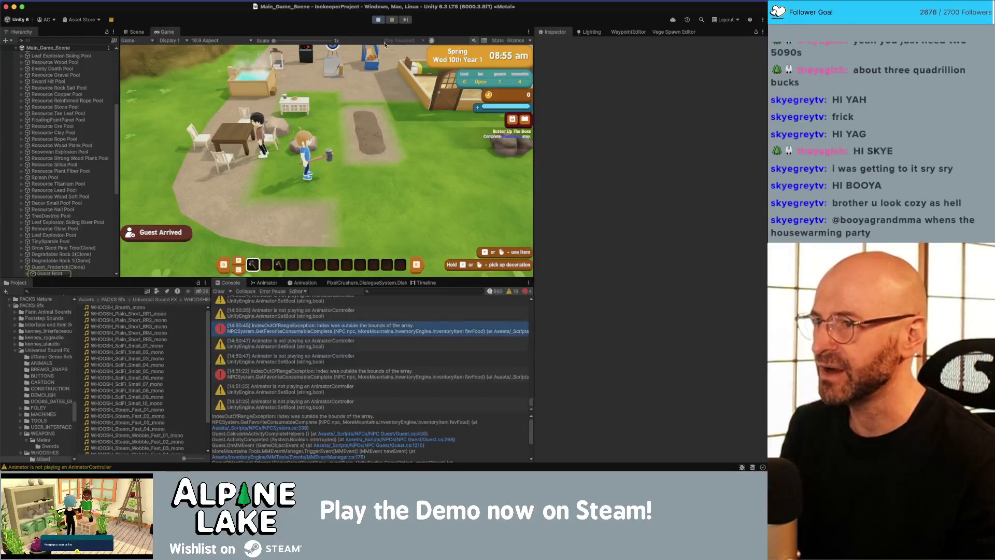
left_click(377, 20)
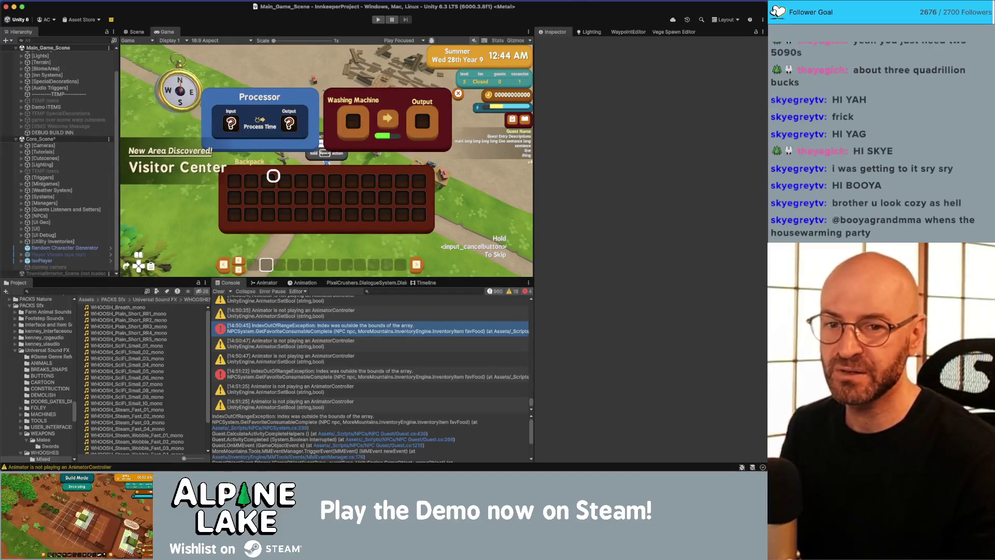
key("super+Tab")
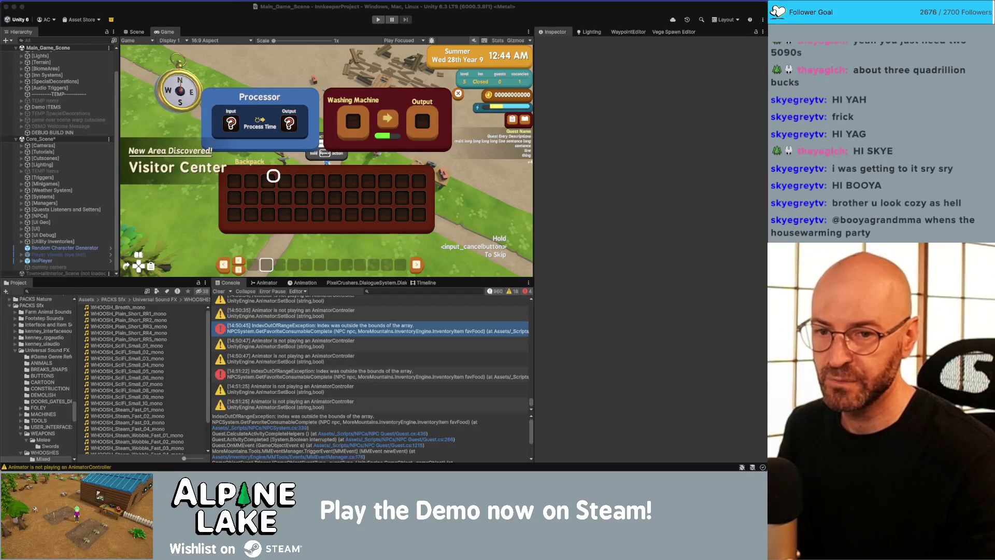
key("super+Tab")
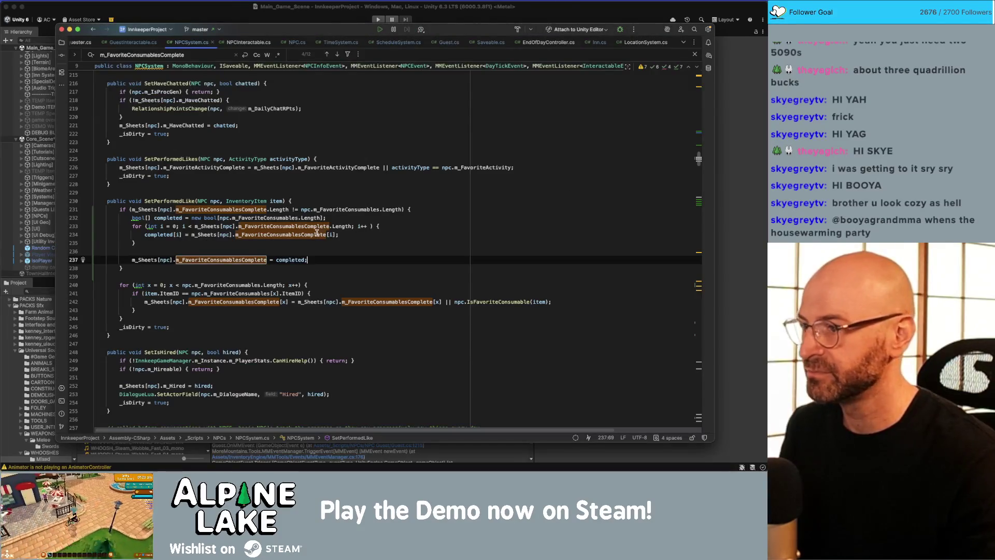
- Comment out the array-resizing if-block in SetPerformedLike with Cmd+/ and remove its empty line
mouse_move(95, 251)
left_mouse_down()
mouse_move(223, 242)
mouse_move(190, 267)
mouse_move(119, 209)
left_mouse_up()
key("BackSpace")
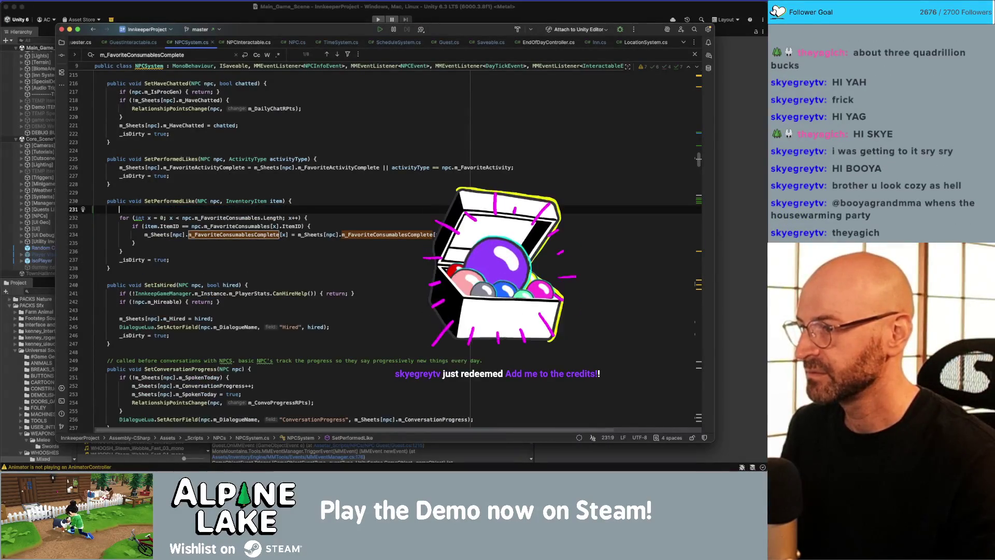
key("super+z")
key("super+slash")
left_click(133, 285)
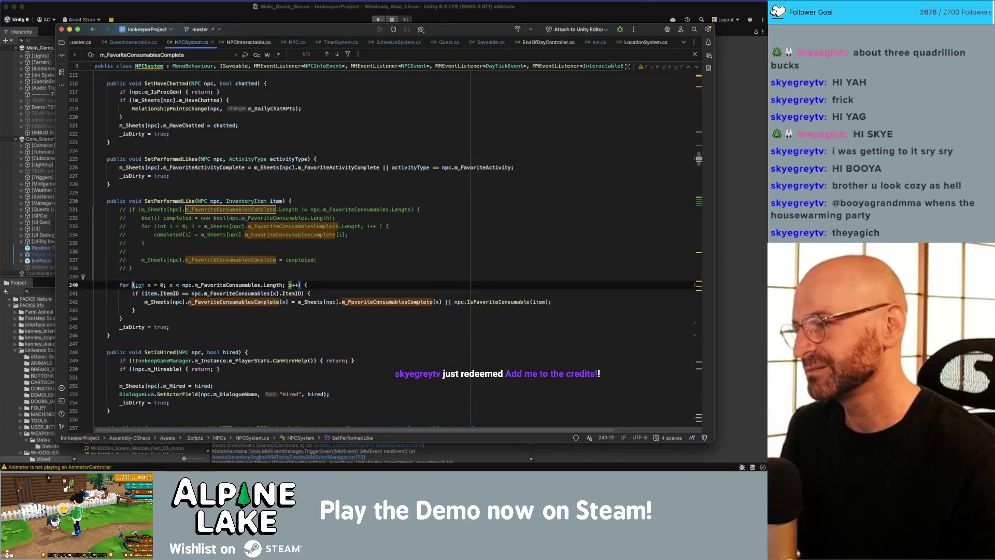
left_click(125, 250)
key("super+BackSpace")
left_click_drag(119, 243, 144, 243)
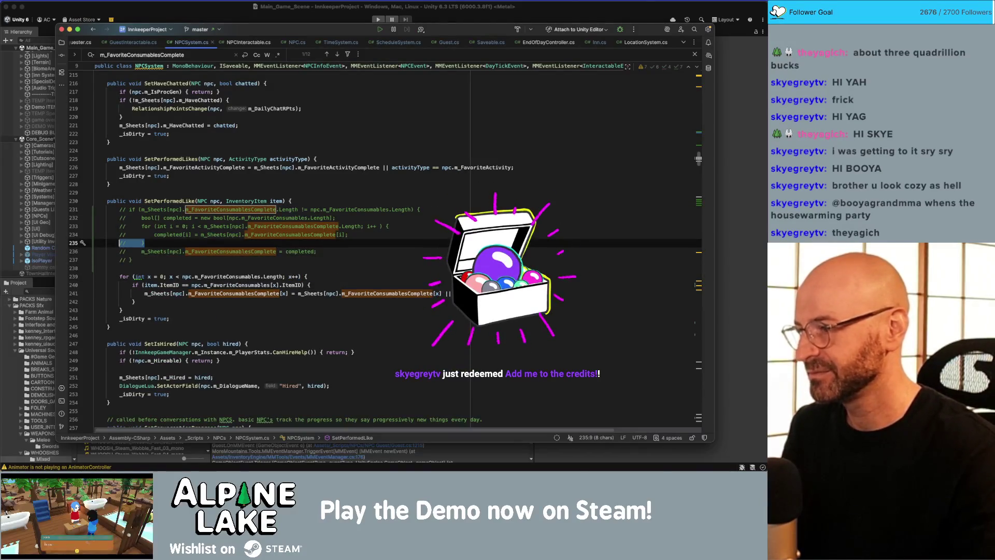
key("Down")
key("super+Right")
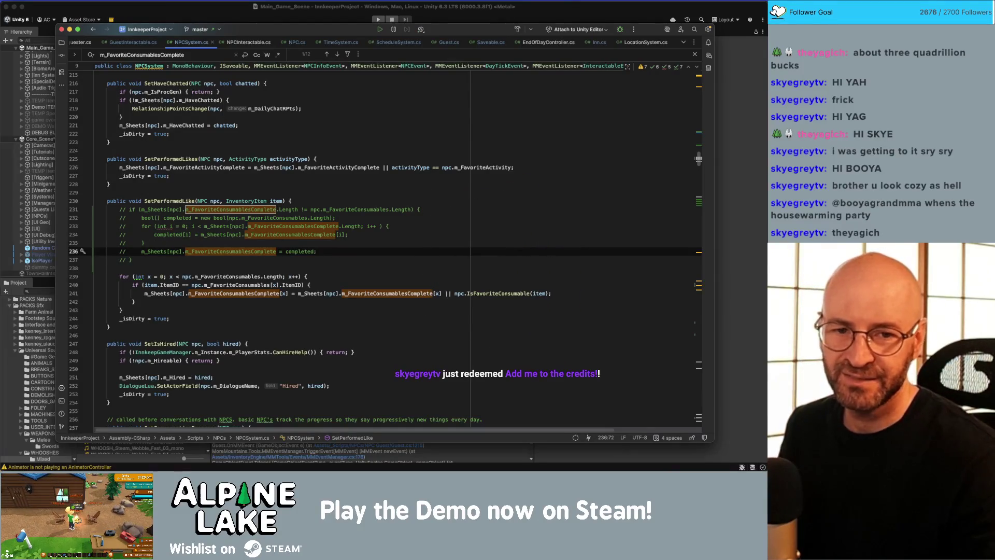
key("super+Tab")
scroll(511, 205, "down", 3)
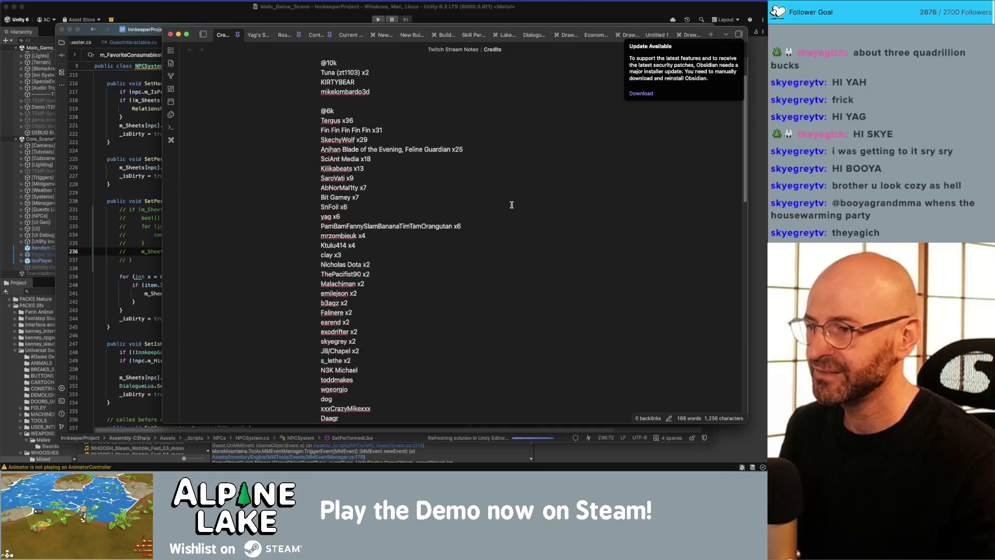
- Search the Credits note for the viewer and move their entry, now x3, below clay x3
scroll(512, 204, "down", 5)
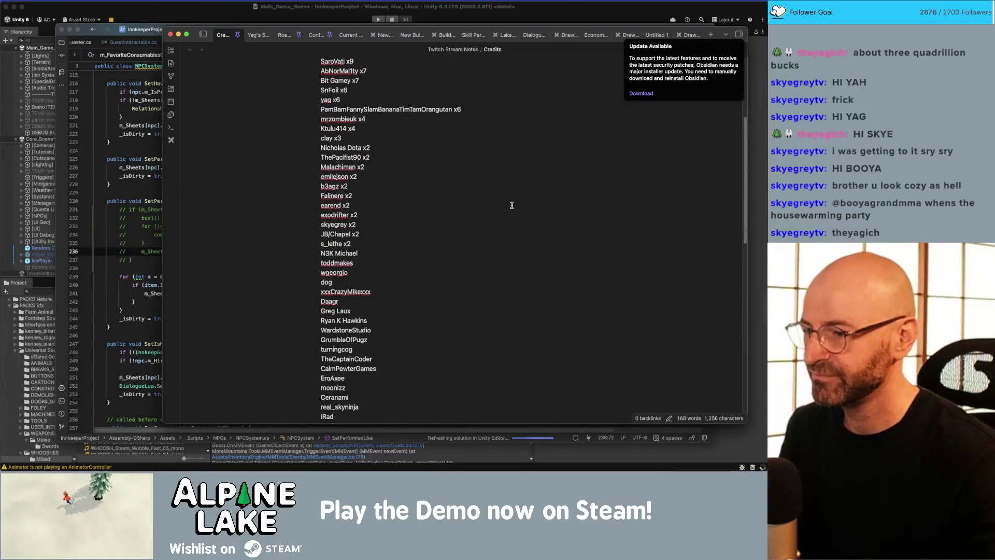
scroll(512, 204, "down", 4)
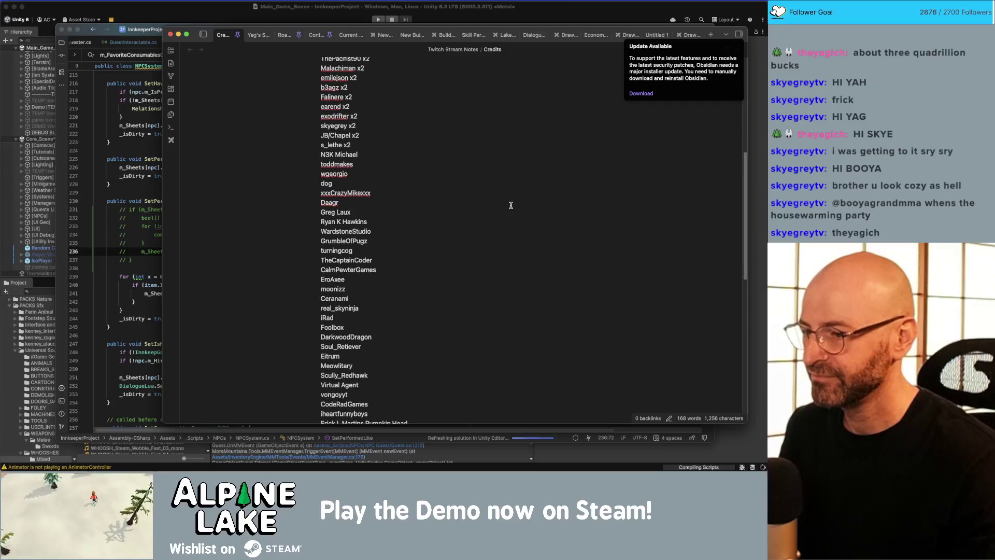
scroll(511, 205, "down", 5)
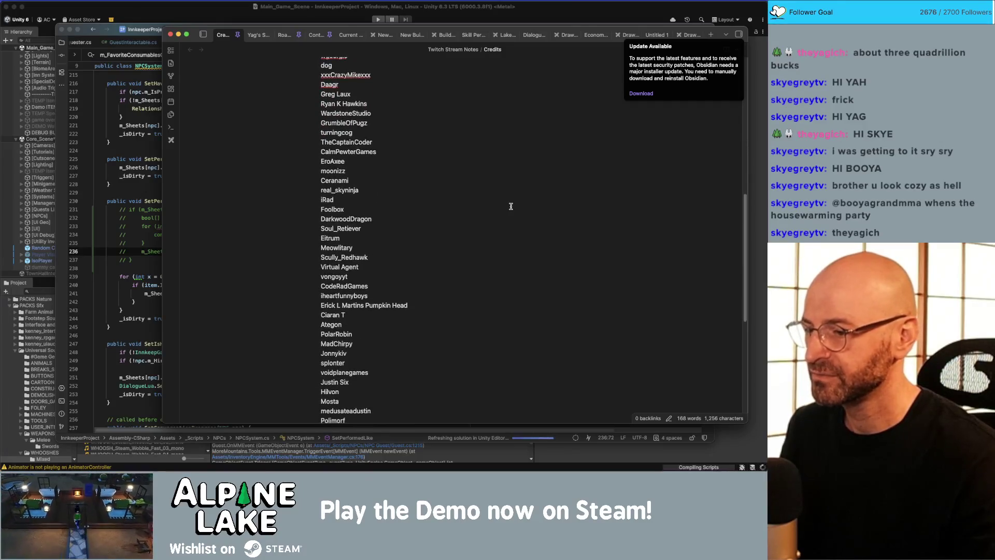
scroll(511, 206, "down", 2)
key("super+f")
type("skye")
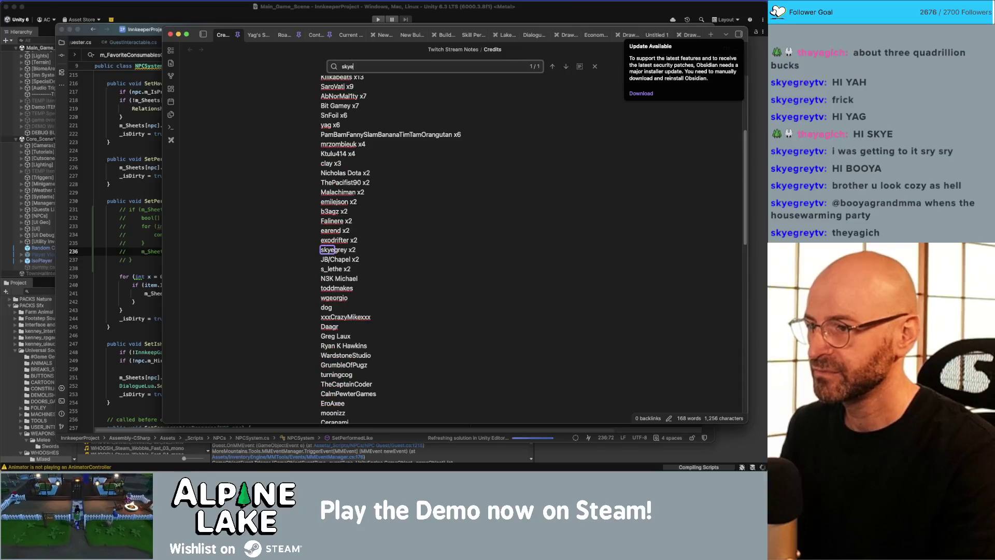
left_click(458, 254)
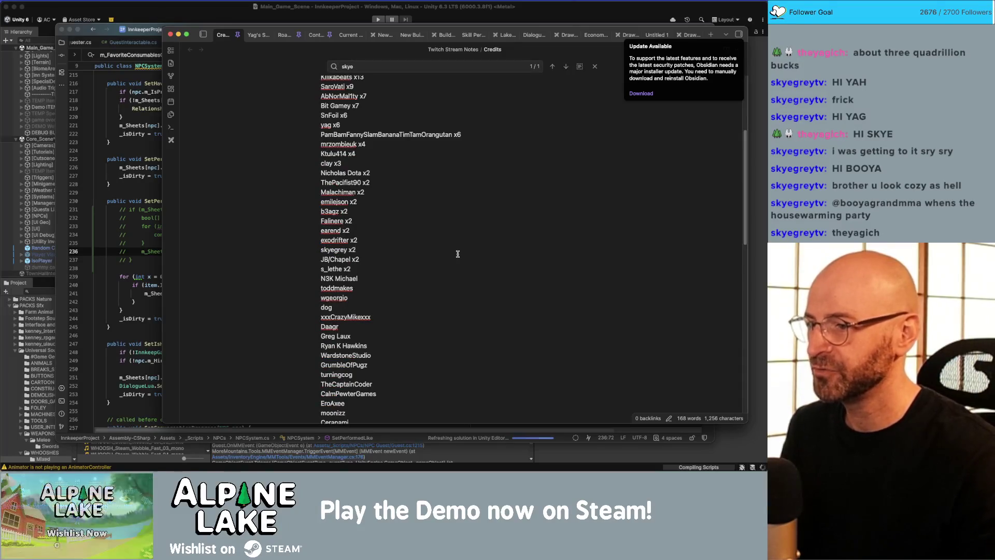
key("super+shift+Left")
key("super+c")
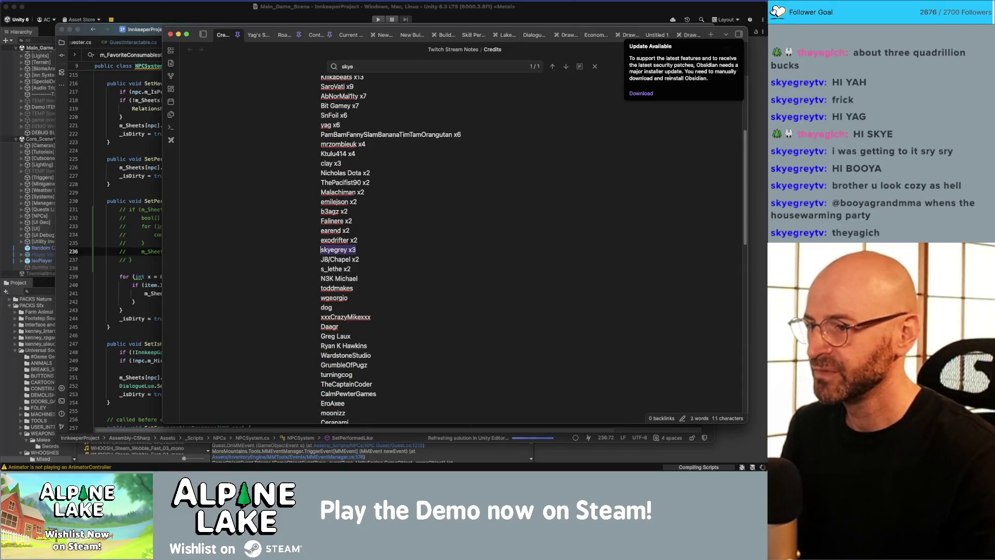
key("BackSpace")
key("BackSpace")
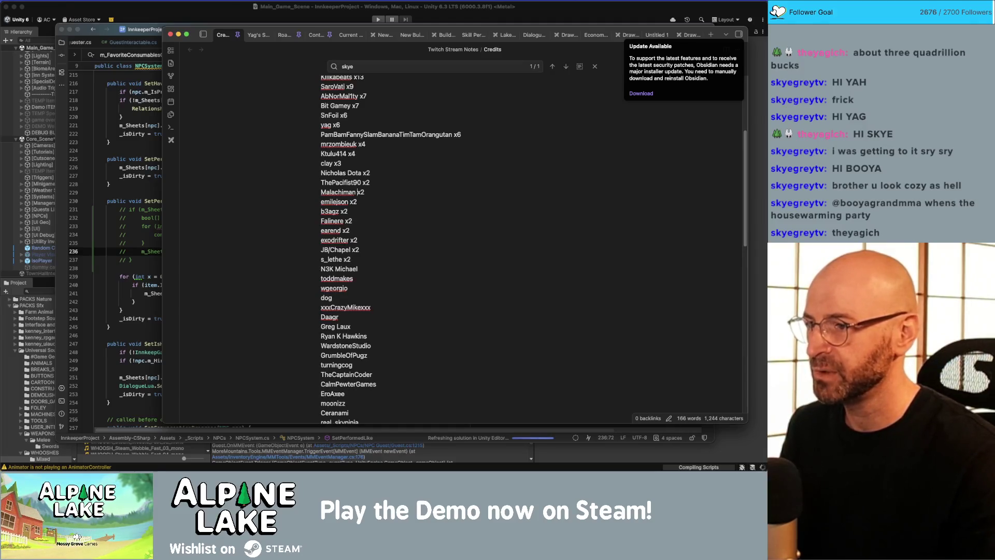
key("Return")
key("super+v")
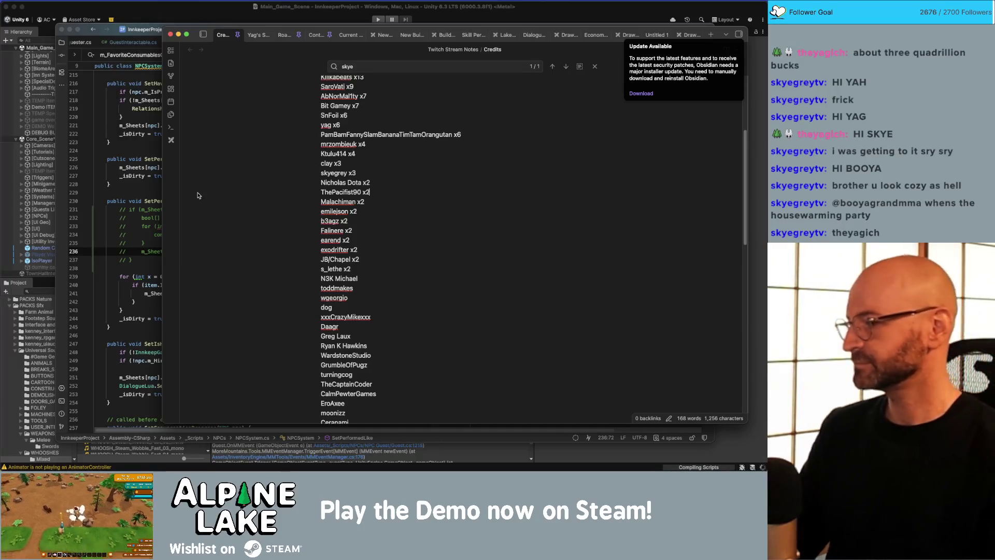
- Try the viewer's x3 entry in another spot in the list, take it back out, and return to Unity
left_click(160, 19)
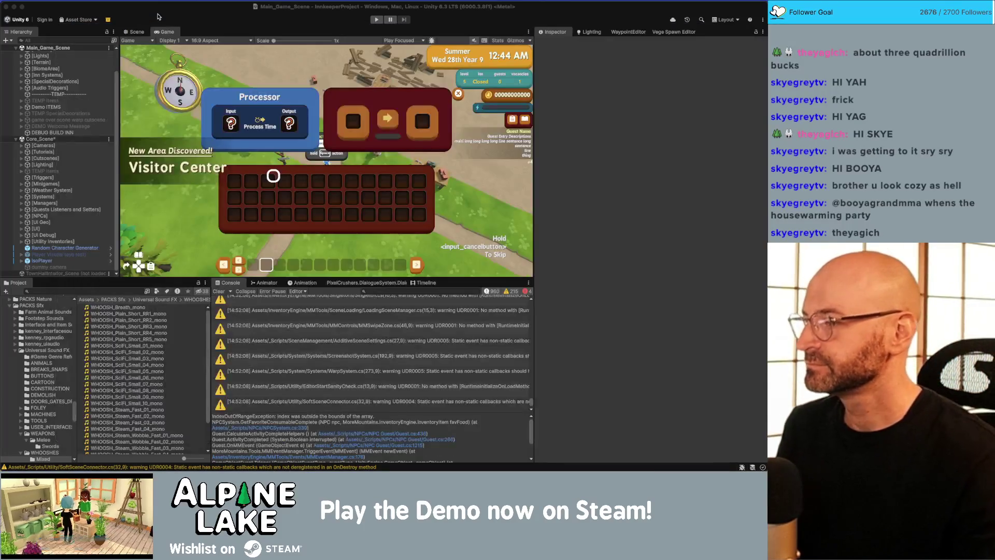
key("super+Tab")
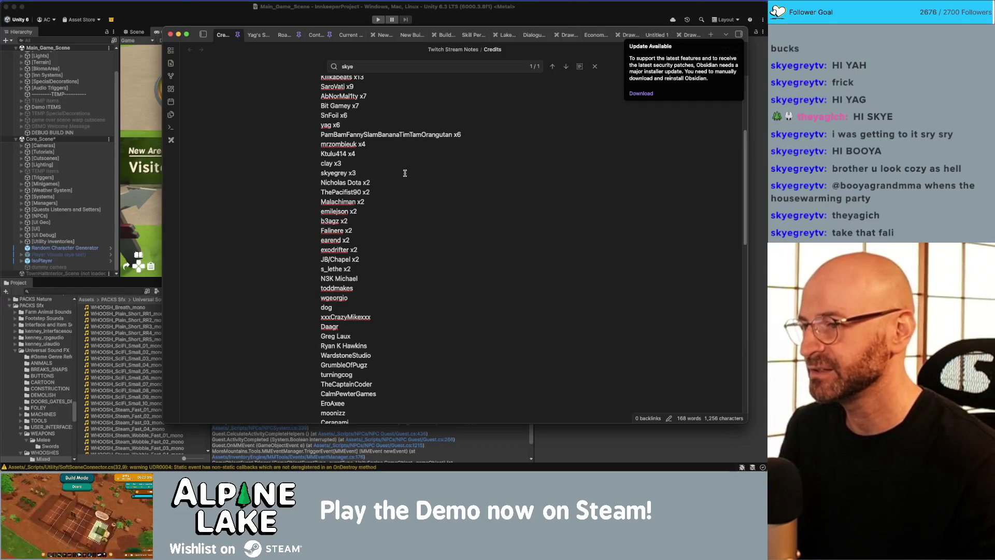
triple_click(337, 172)
key("BackSpace")
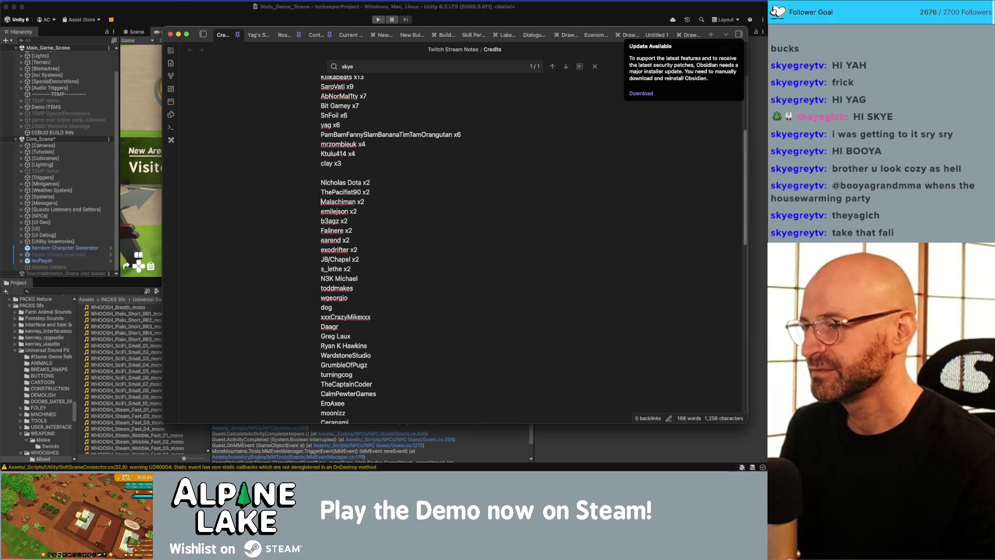
key("End")
key("Return")
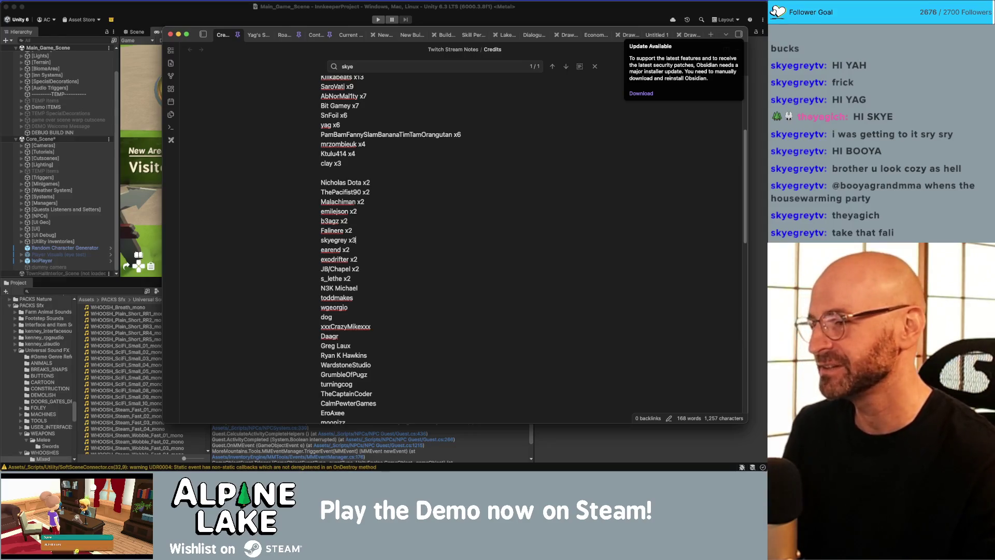
key("shift+Home")
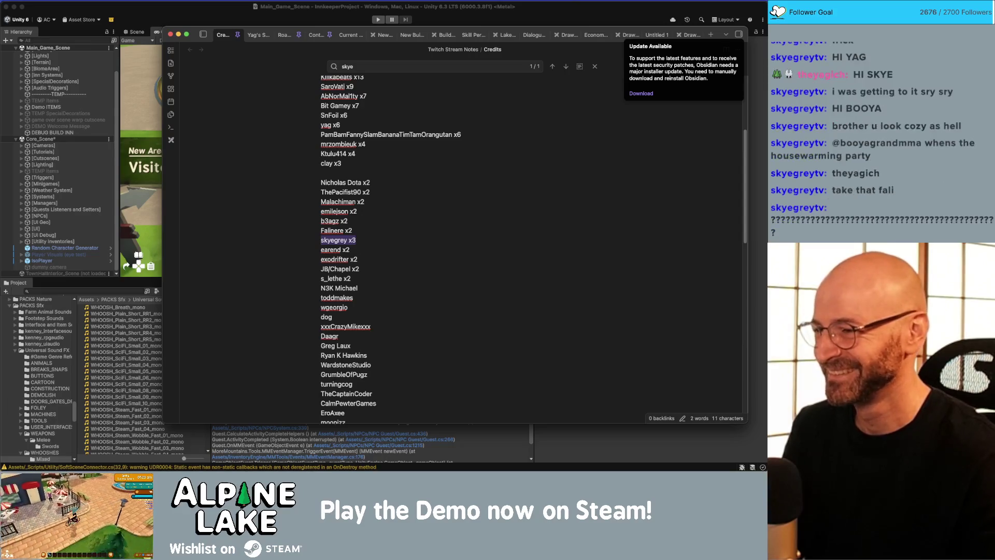
key("BackSpace")
key("BackSpace")
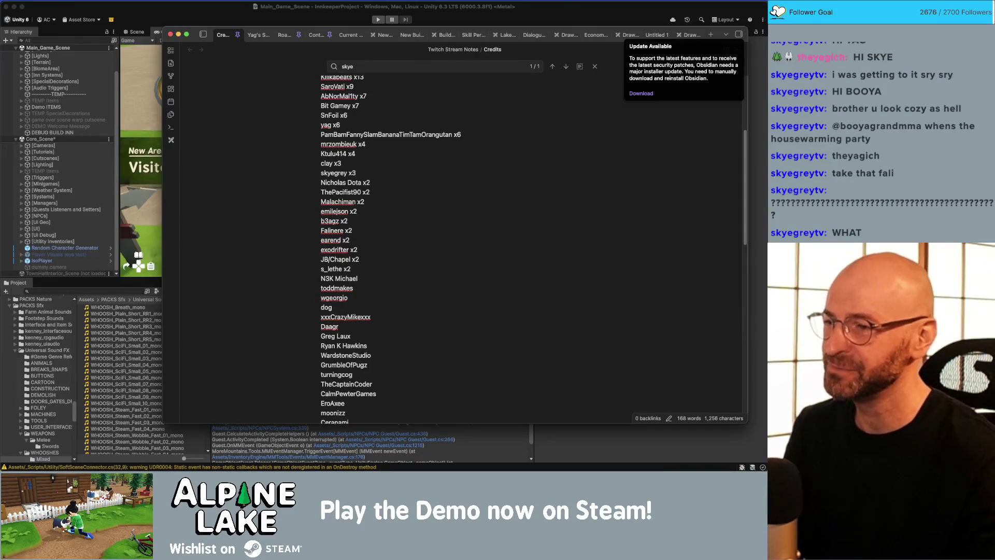
left_click(403, 195)
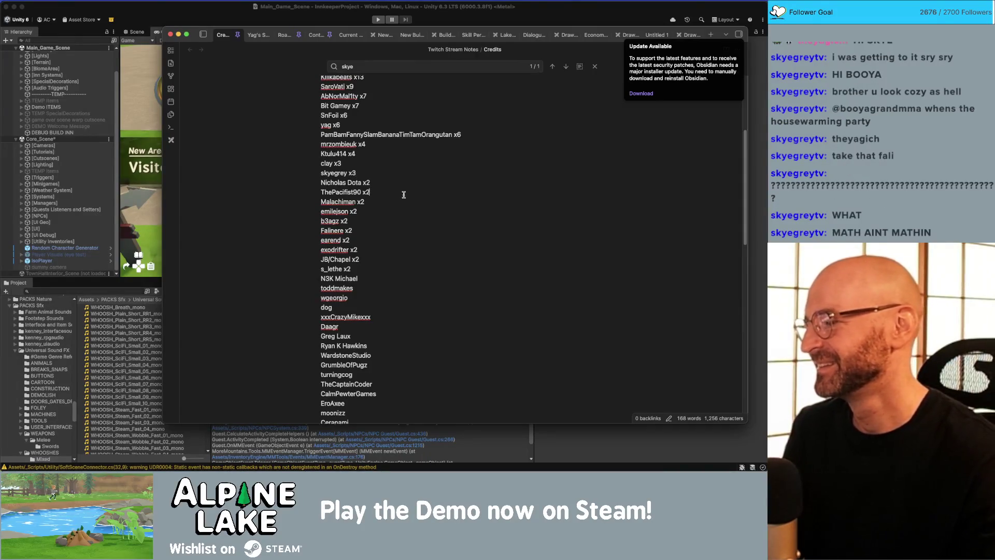
key("alt+shift+Left")
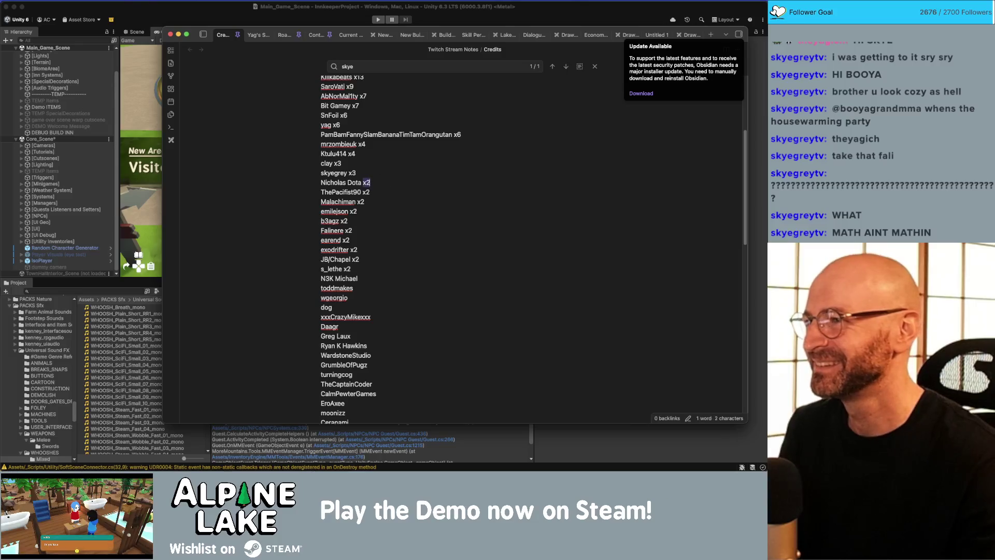
left_click(161, 11)
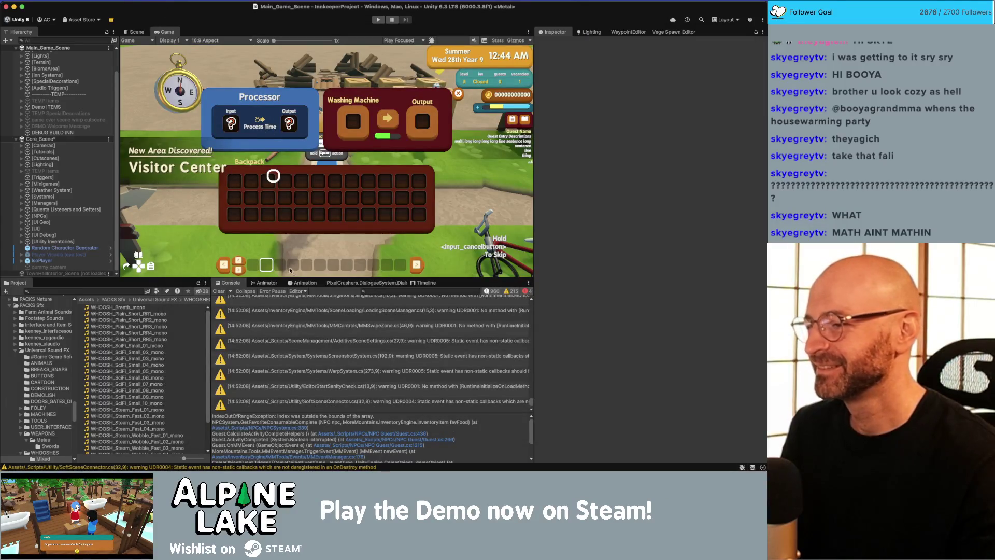
- Filter the Console, select the print 2 log and open its source in Guest.cs
left_click(495, 294)
left_click_drag(530, 401, 529, 303)
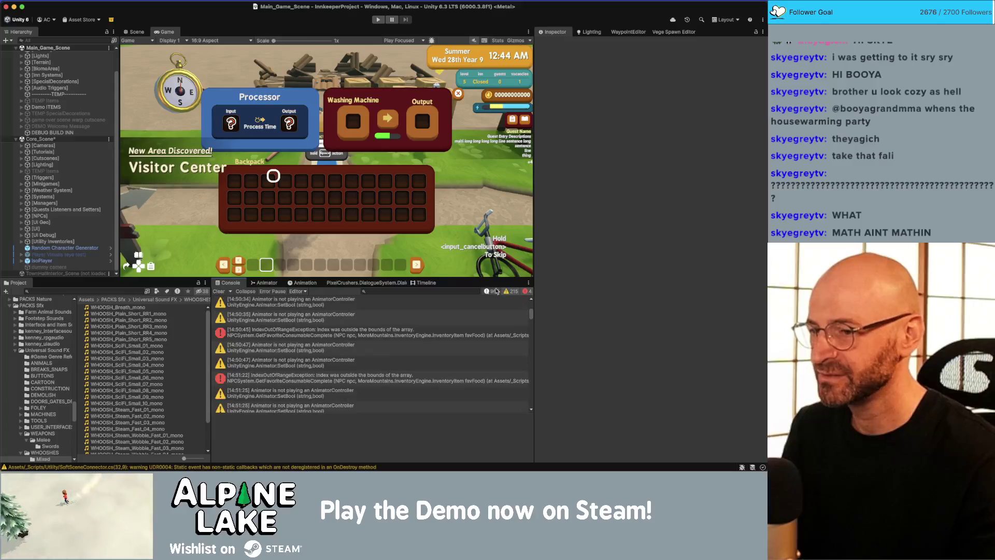
left_click(265, 319)
double_click(281, 320)
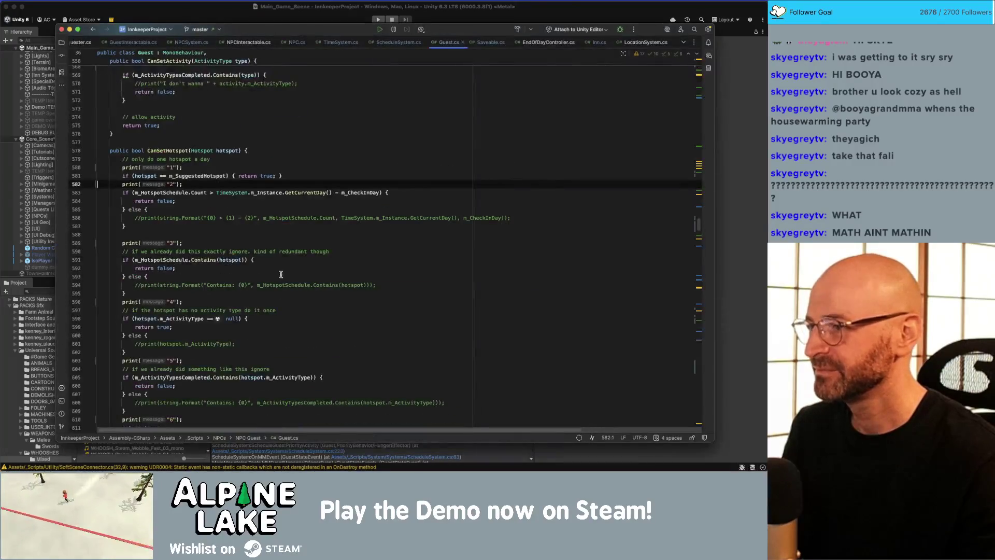
- Delete the print("1"), print("2") and print("3") debug lines from CanSetHotspot
key("alt+Up")
key("alt+Up")
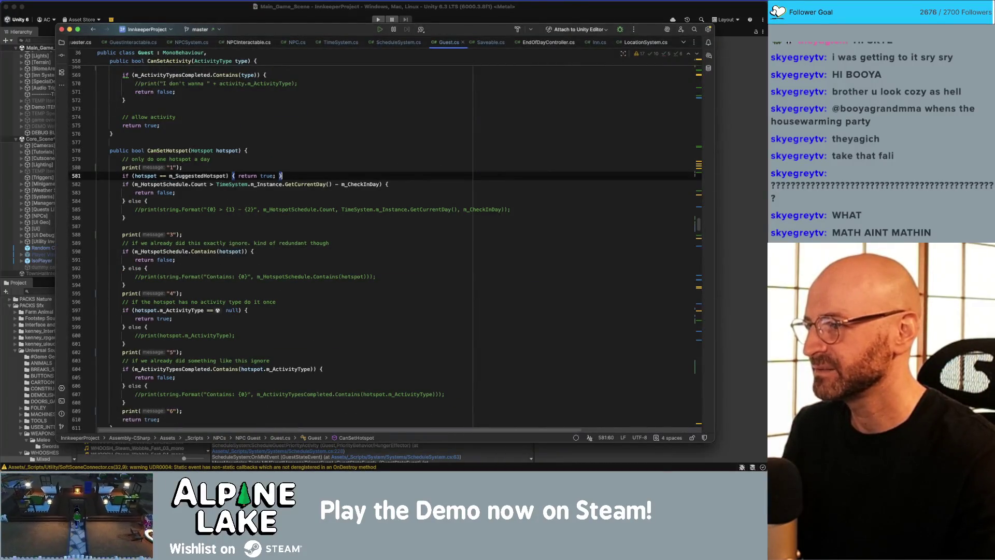
key("super+BackSpace")
key("Up")
key("Up")
key("shift+End")
key("super+BackSpace")
key("Down")
key("Down")
key("Down")
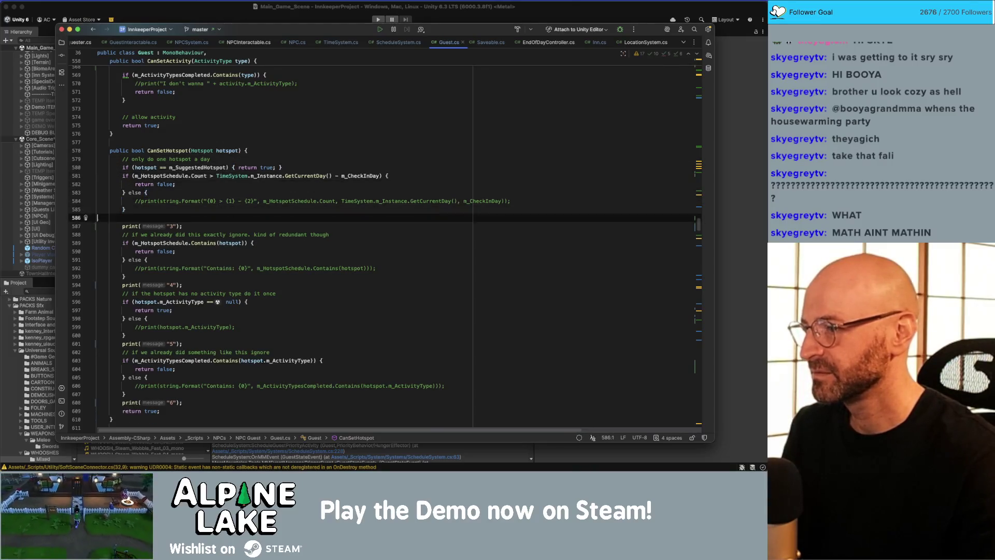
key("shift+Down")
key("shift+End")
key("BackSpace")
- Delete the remaining print("4") through print("6") debug lines
key("Down")
key("Down")
key("Down")
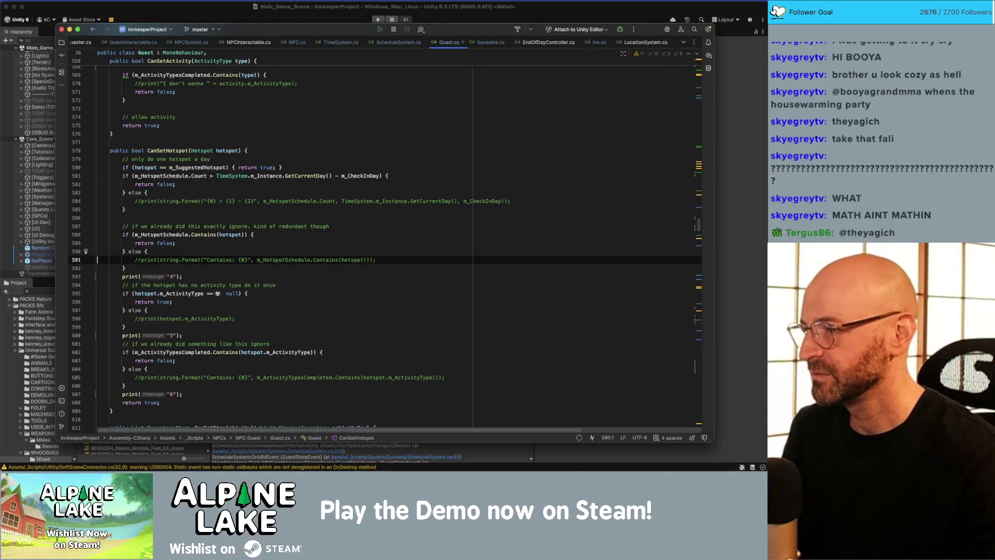
key("super+BackSpace")
key("Down")
key("Down")
key("Down")
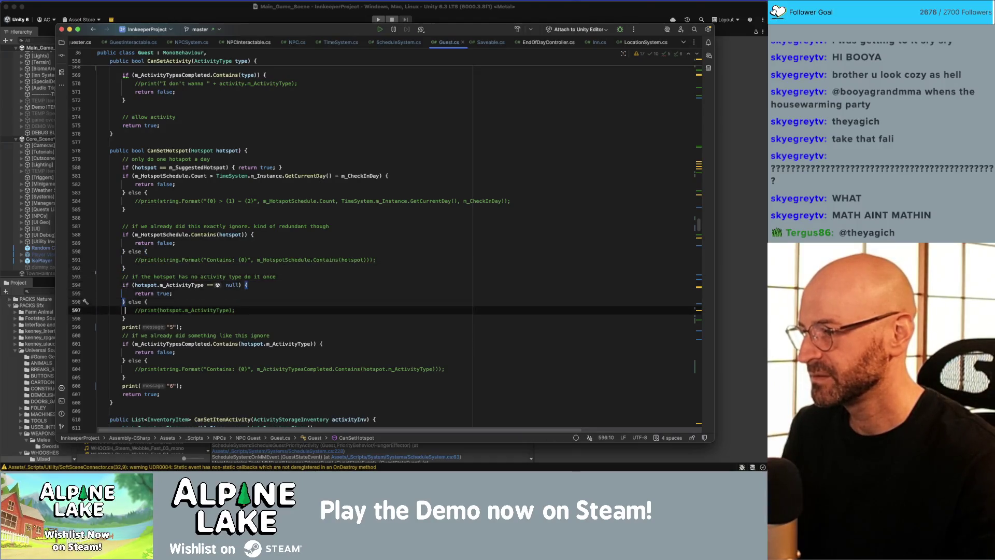
key("End")
key("shift+Up")
key("BackSpace")
key("Down")
key("Down")
key("Down")
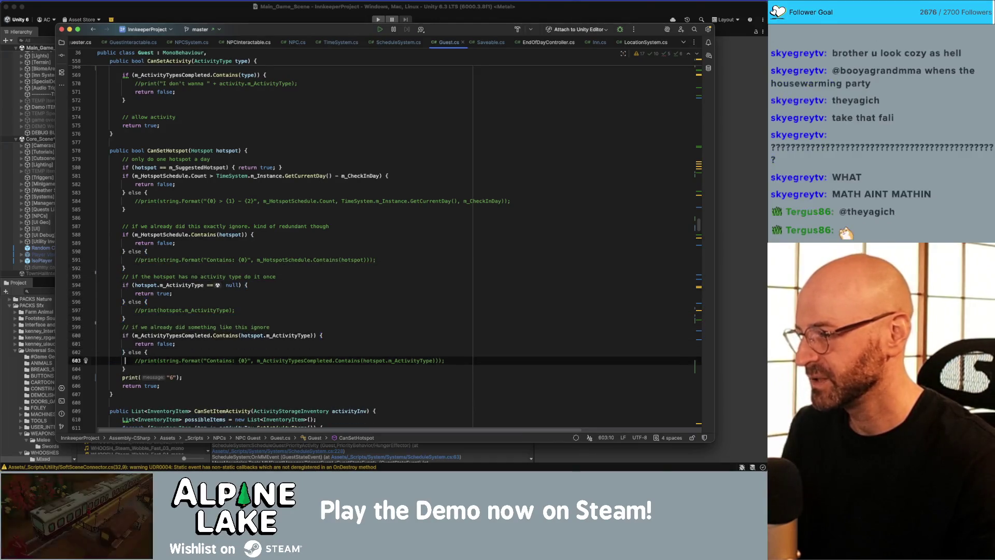
key("End")
key("shift+Home")
key("shift+Home")
key("BackSpace")
key("BackSpace")
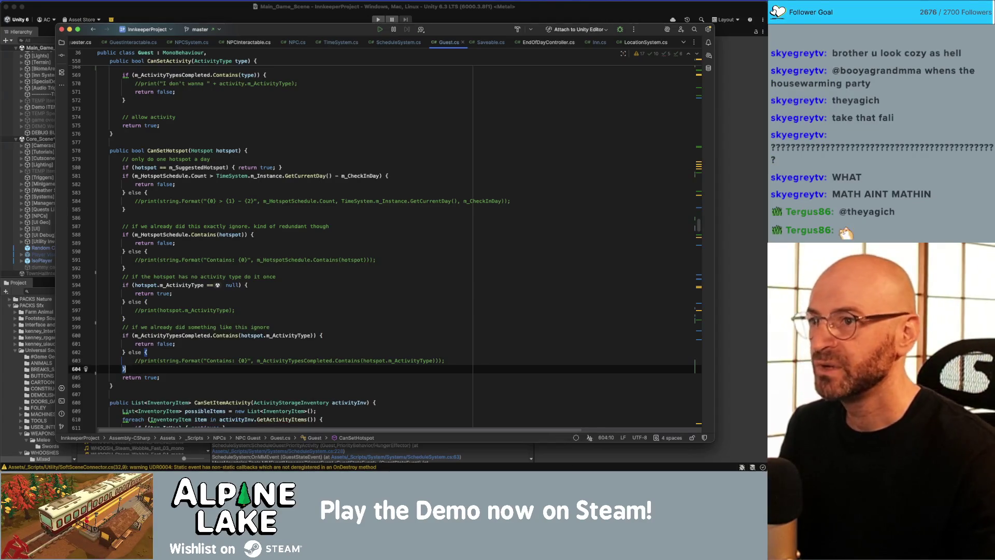
left_click(487, 42)
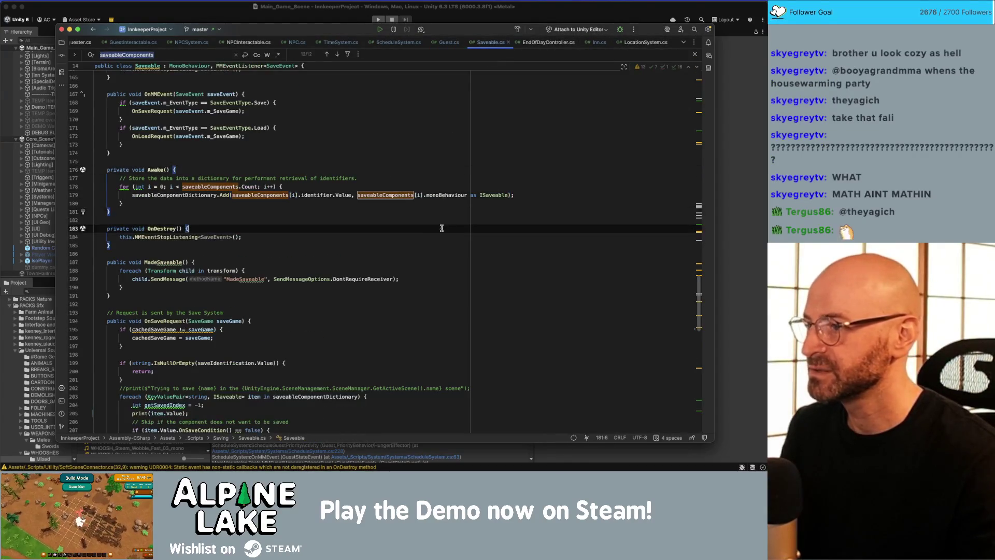
- Delete the print(item.Value) debug line from OnSaveRequest in Saveable.cs and return to Unity
scroll(441, 228, "down", 5)
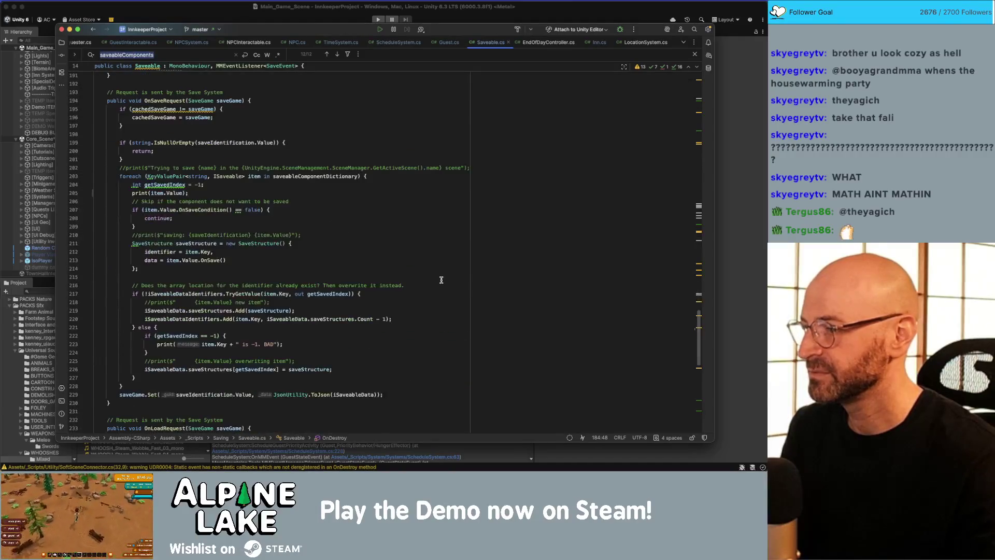
left_click(442, 277)
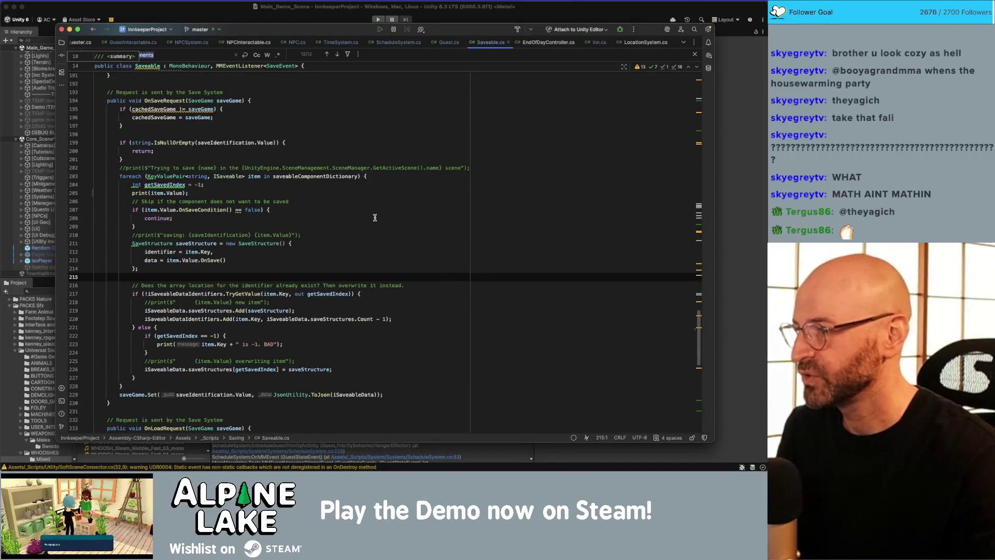
left_click(204, 184)
key("shift+Down")
key("BackSpace")
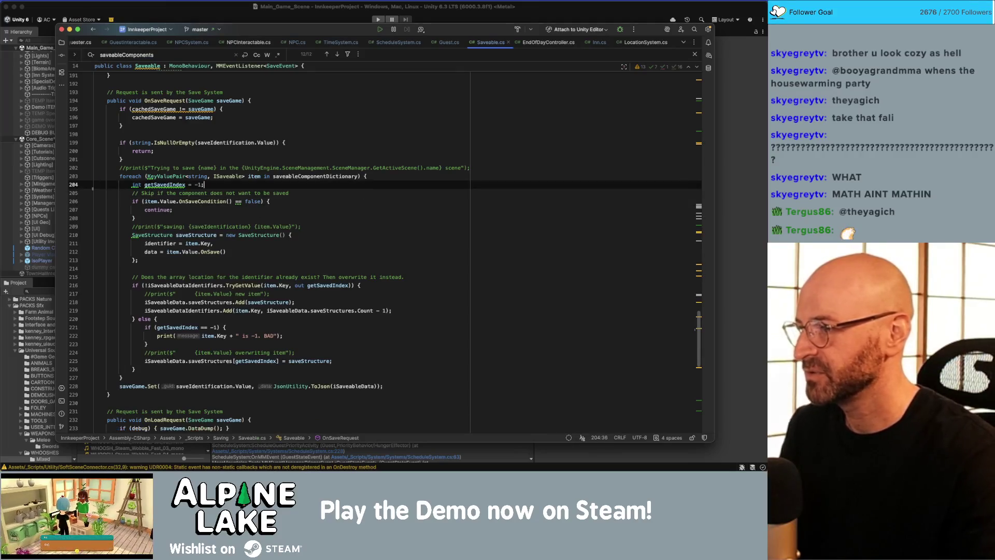
key("super+Tab")
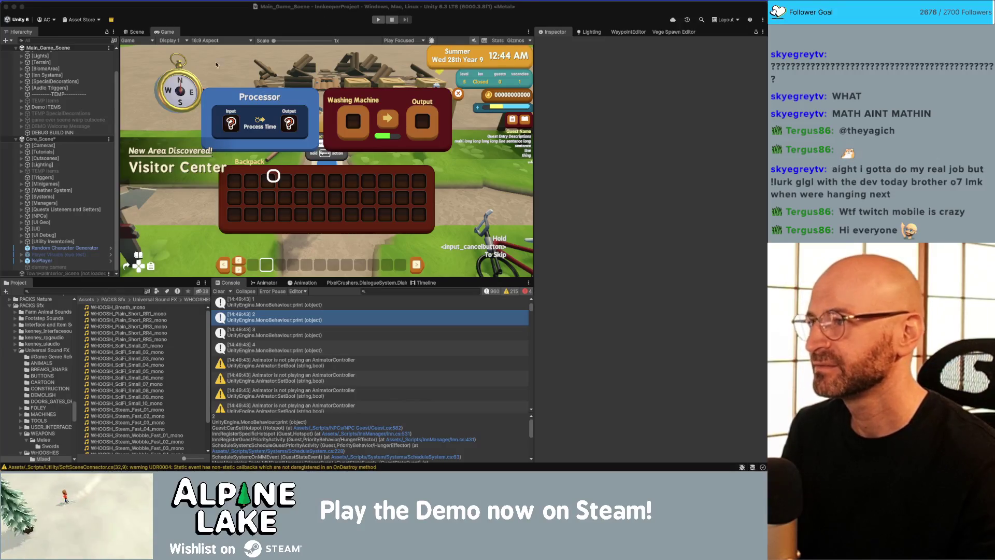
left_click(216, 65)
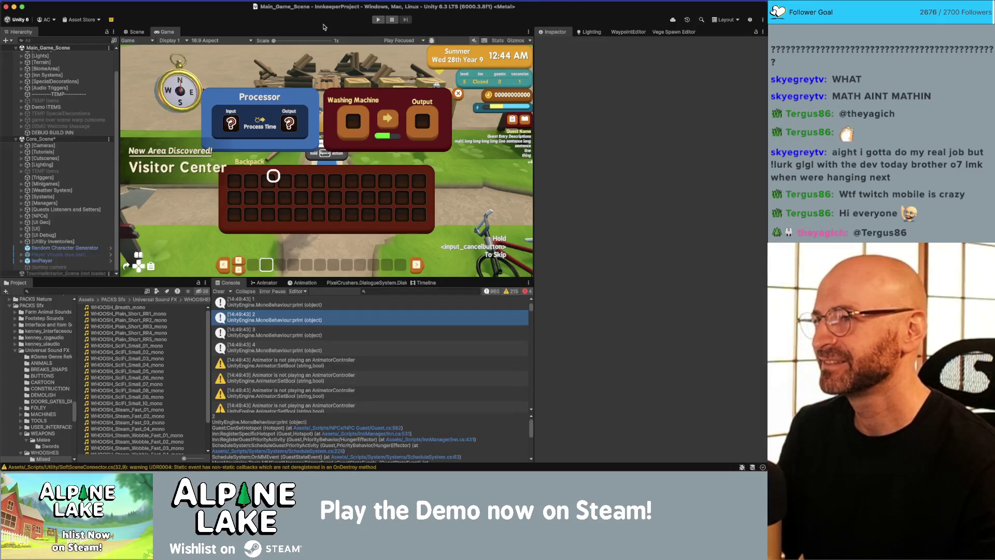
- Start play mode so the game runs its log-cabin intro scene
left_click(378, 20)
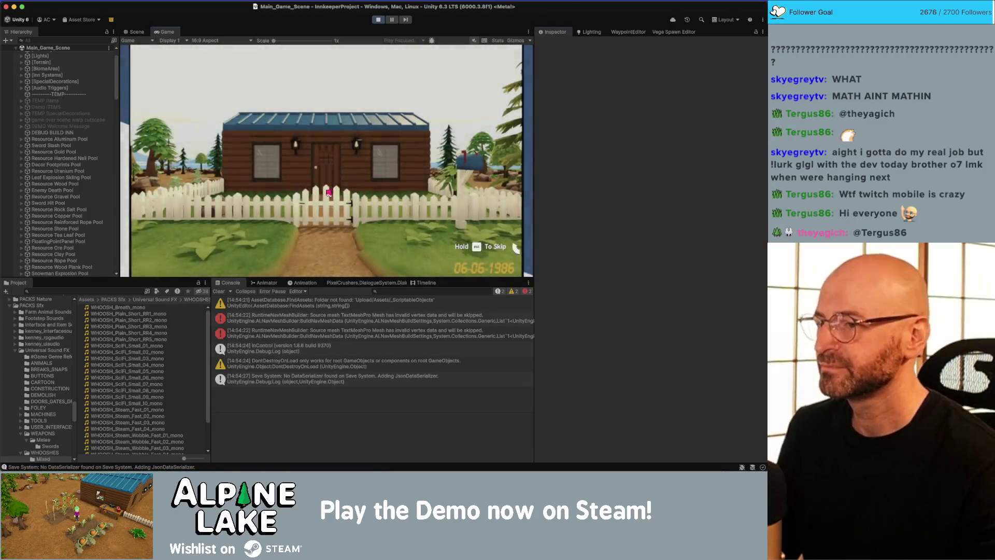
- Dismiss the Moving and Use Items tutorials, walk into the clearing, and build the debug inn
left_click(325, 194)
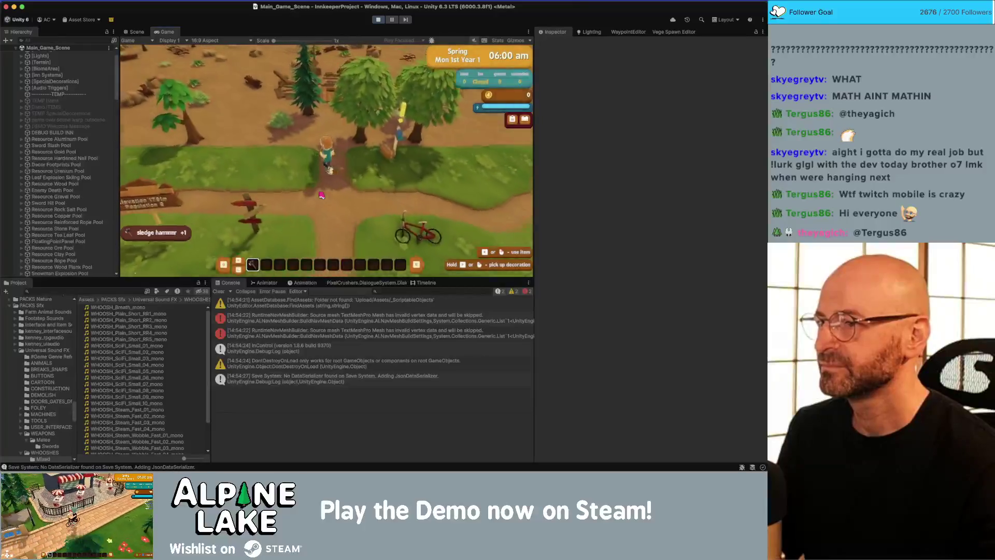
left_click(320, 206)
key("w")
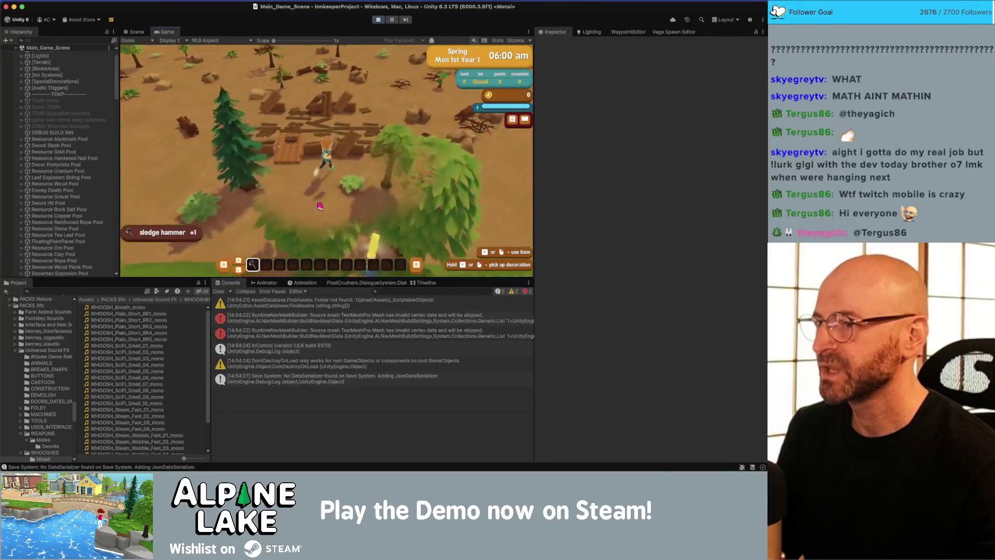
key("a")
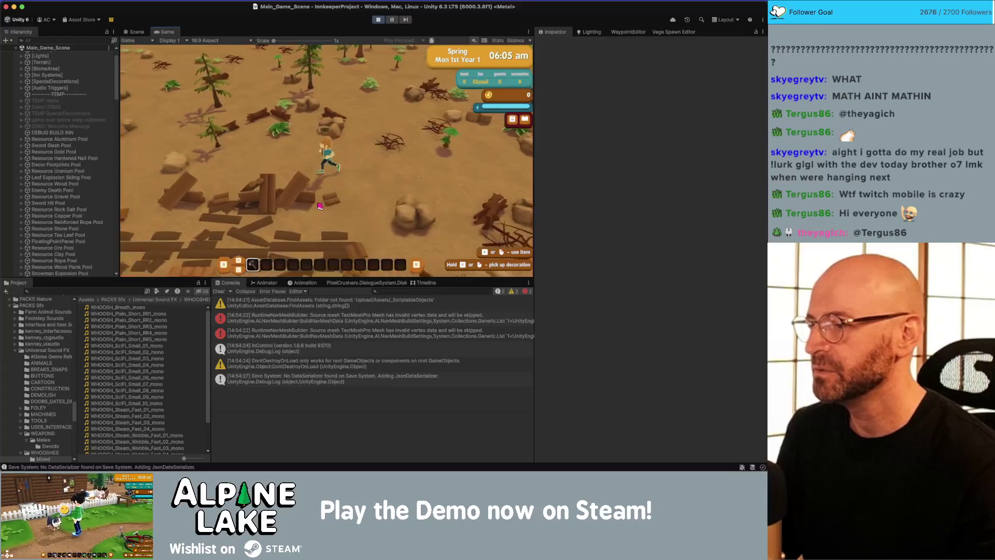
left_click(52, 132)
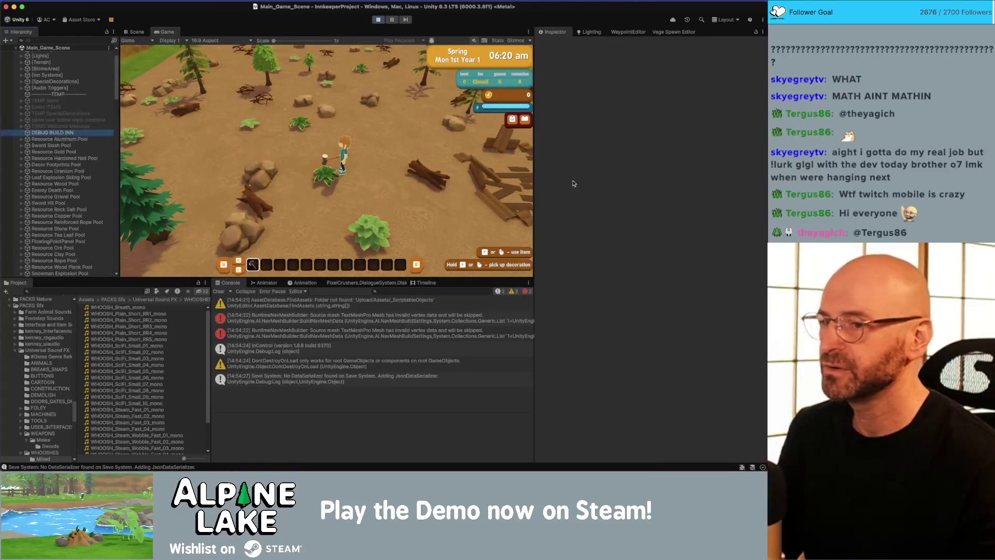
left_click(627, 267)
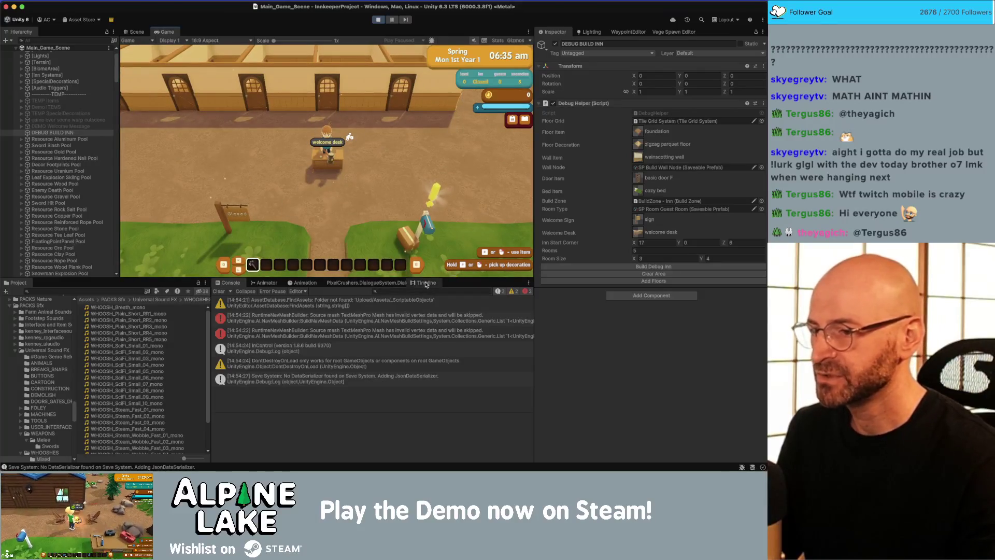
- Bring up the Dialogue System editor's Watches list showing quests like Butter Up The Boss
left_click(367, 283)
left_click(311, 282)
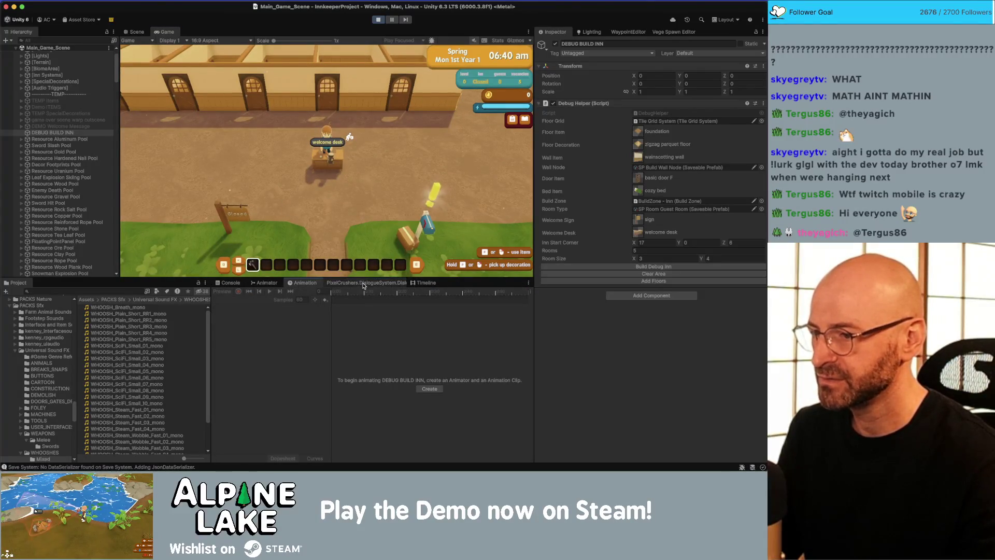
left_click(363, 283)
left_click(423, 284)
left_click(366, 282)
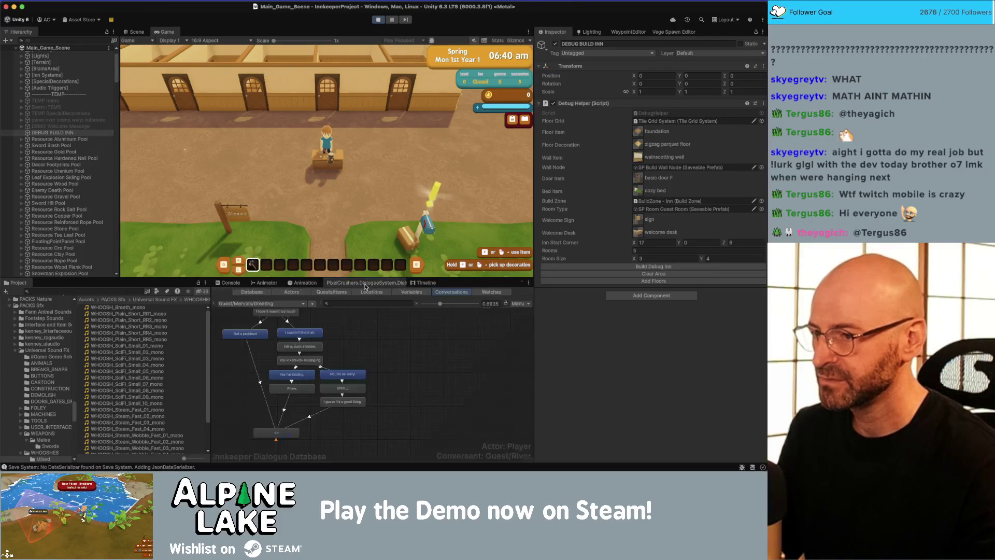
left_click(492, 292)
scroll(390, 333, "down", 1)
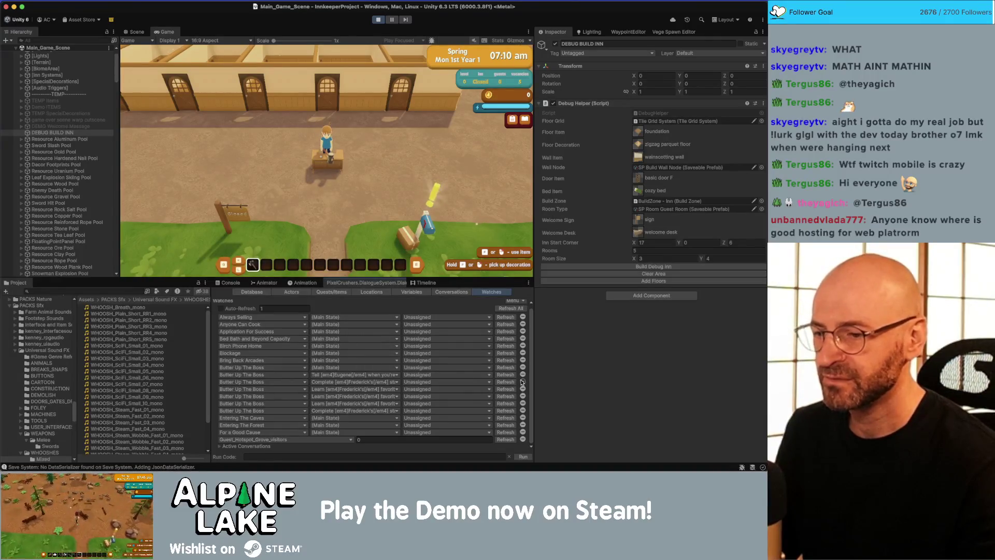
- Add a watch on the frederickArrivalDay variable and set its value to 0
left_click(336, 440)
scroll(303, 424, "up", 5)
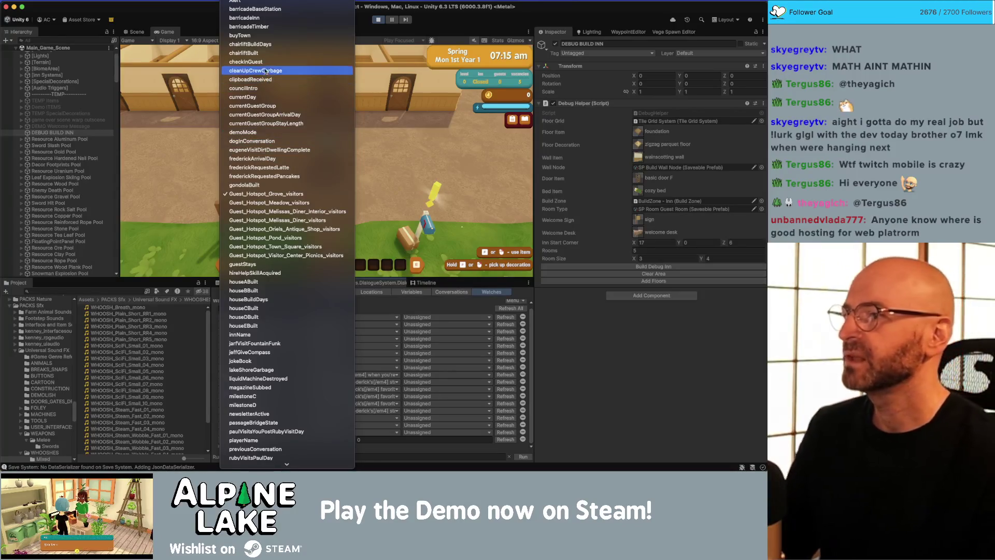
left_click(284, 159)
left_click(363, 440)
type("0")
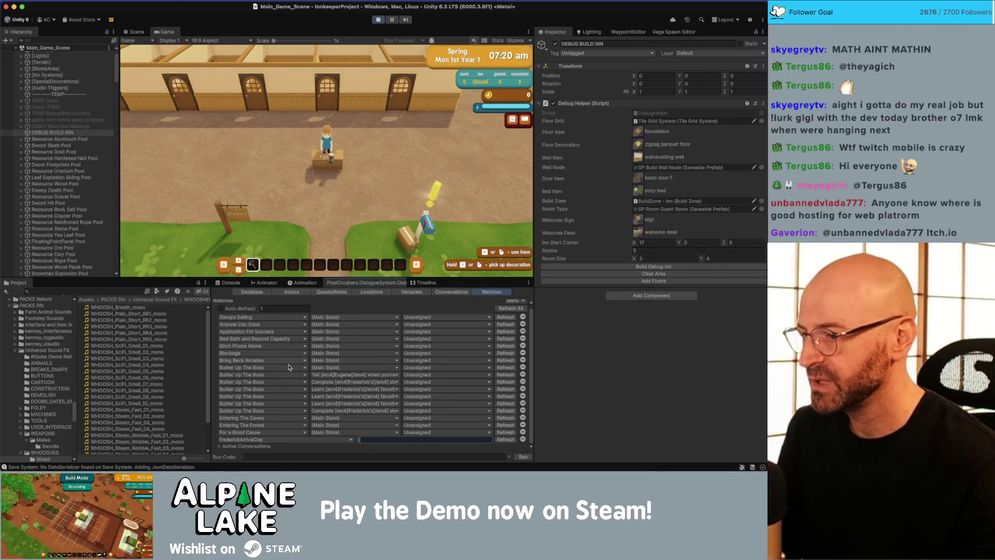
- Set both Butter Up The Boss quest entries to Active
left_click(407, 368)
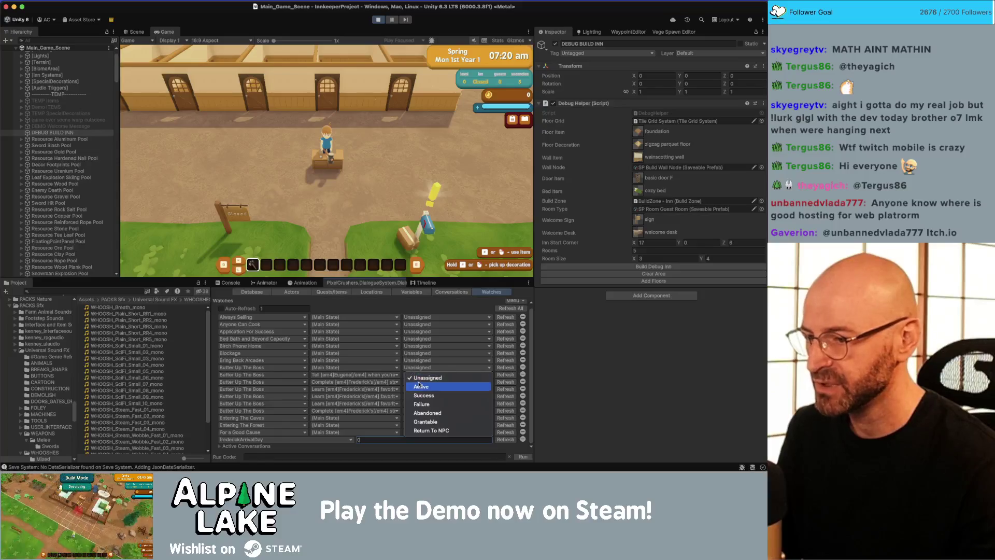
left_click(409, 375)
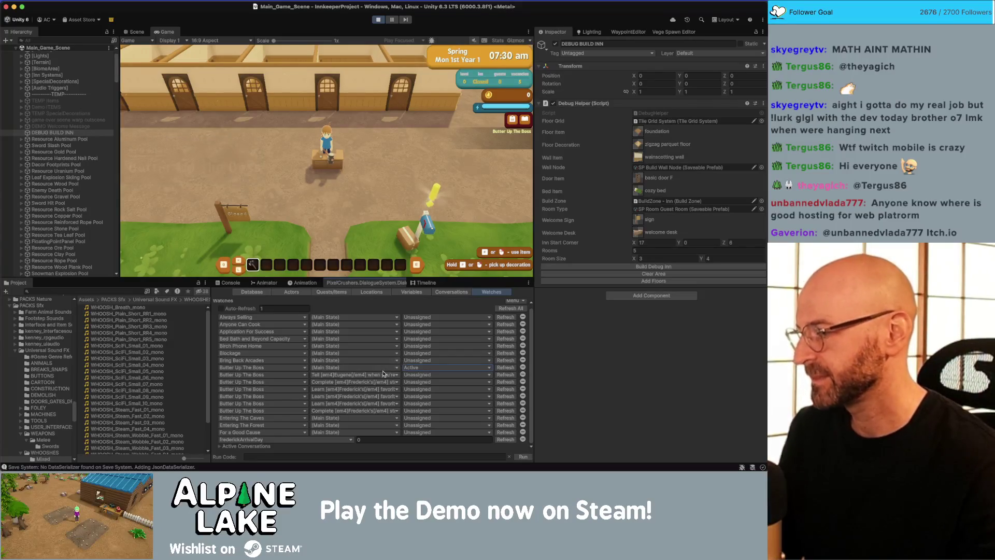
left_click(419, 411)
left_click(420, 416)
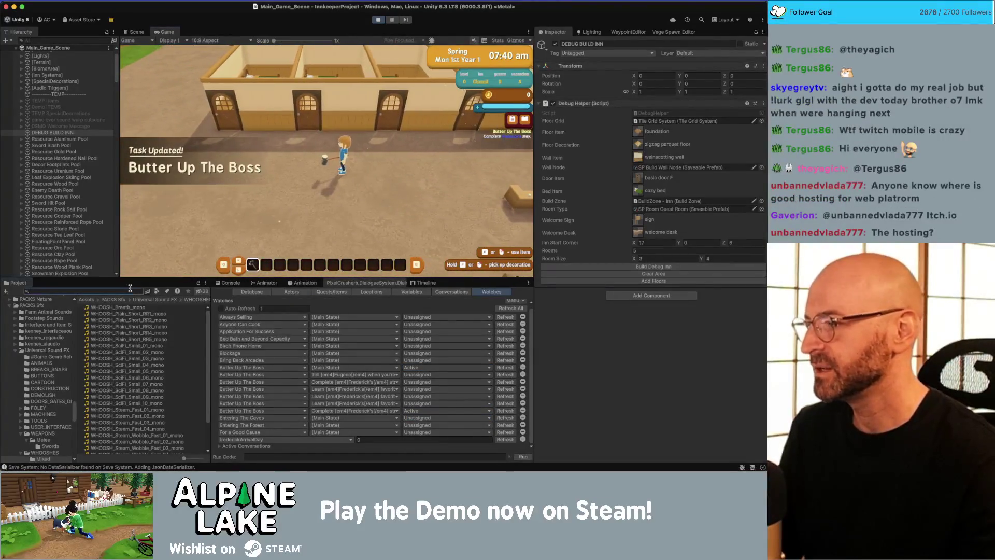
left_click(130, 289)
- Search for 'buffet table' and give the Decor Buffet Table item to the player
type("buffet tabl")
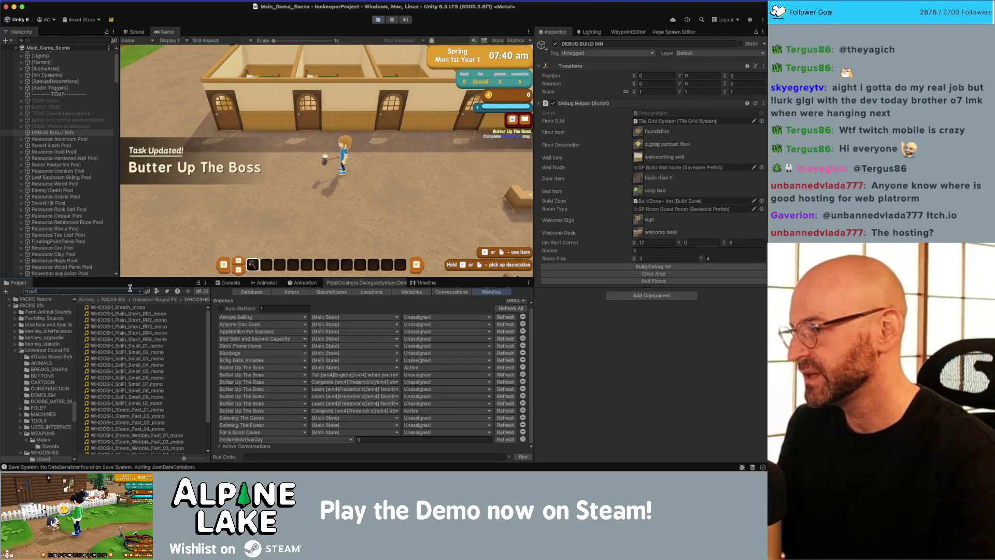
type("e")
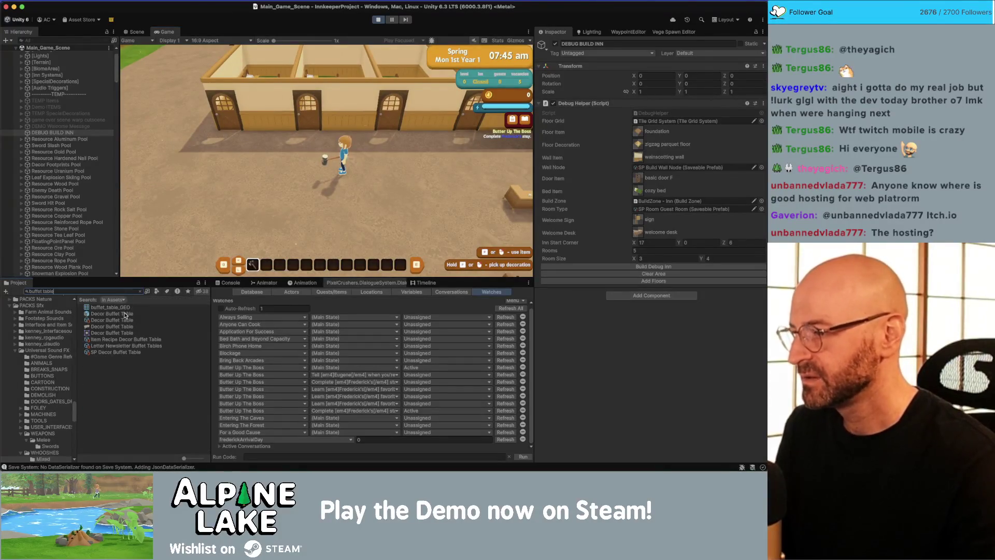
left_click(139, 320)
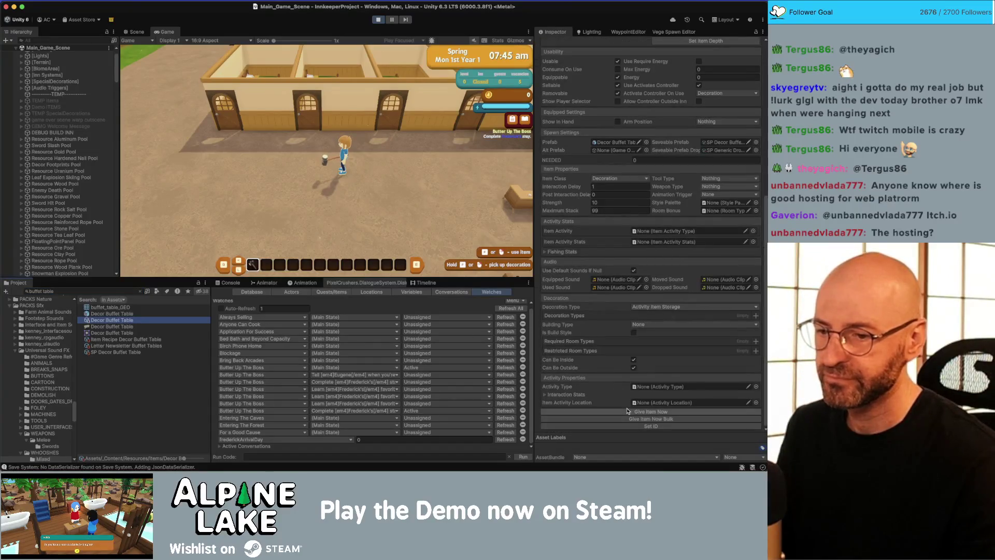
left_click(629, 411)
- Search 'table a' and give the Decor Table Small C item to the player
left_click(111, 291)
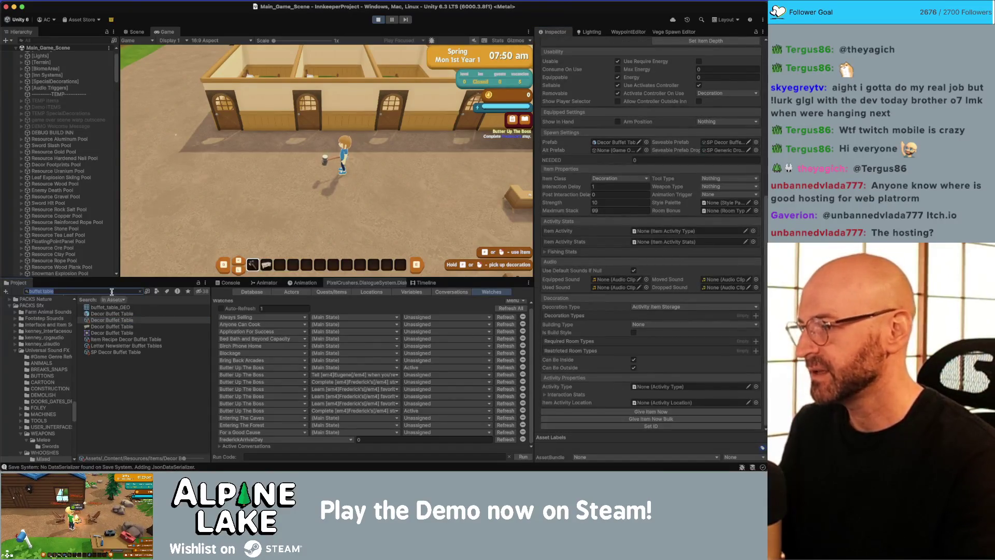
type("table a")
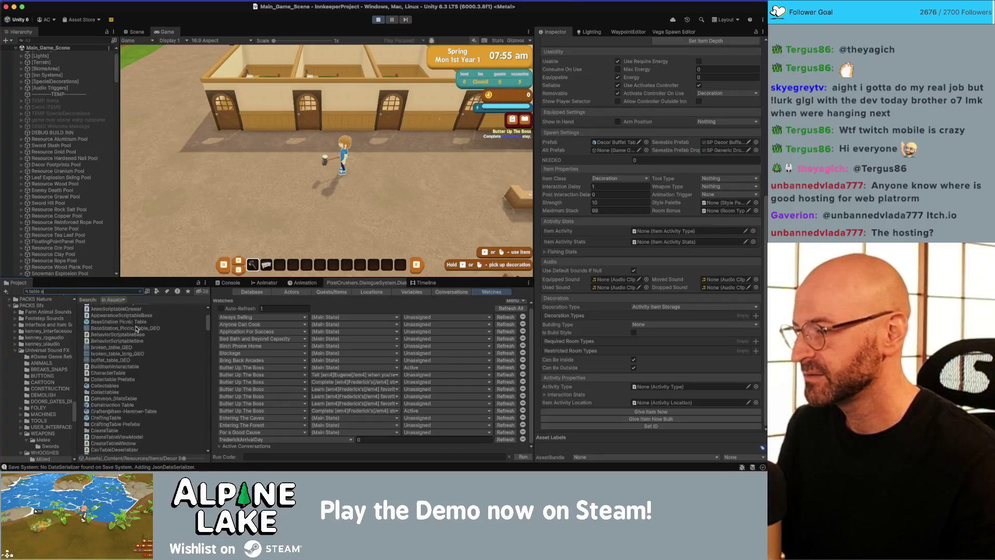
left_click(122, 391)
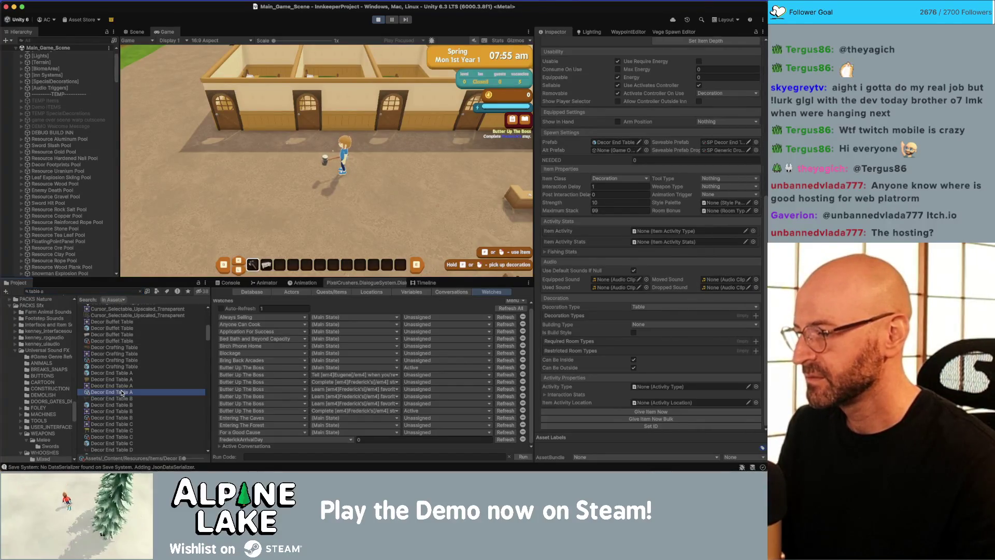
scroll(133, 394, "down", 3)
scroll(138, 395, "down", 3)
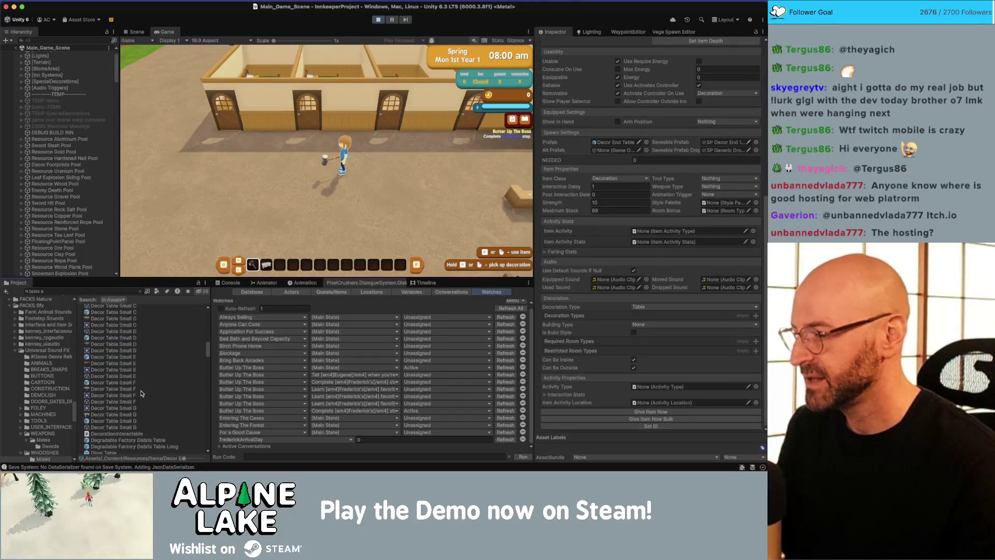
scroll(138, 376, "up", 2)
left_click(109, 340)
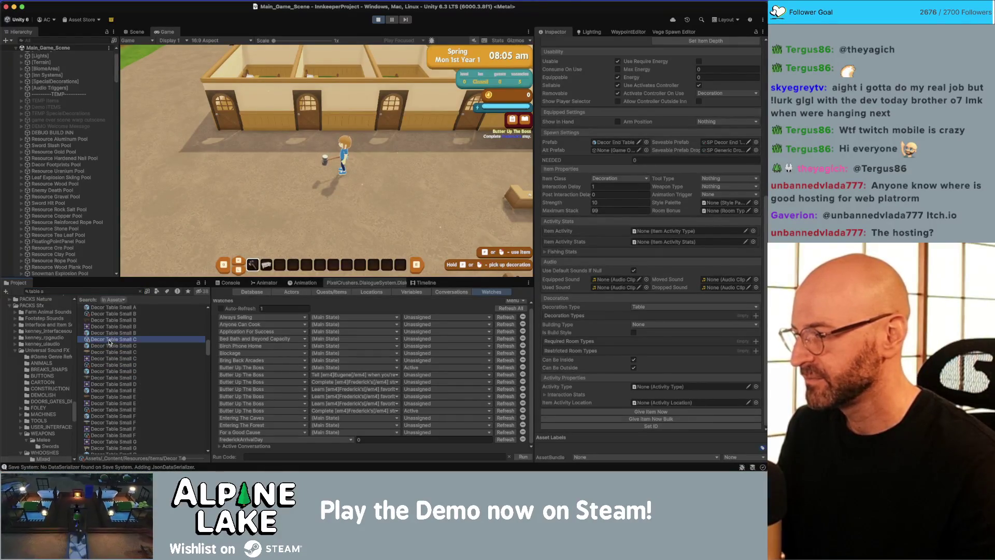
left_click(673, 412)
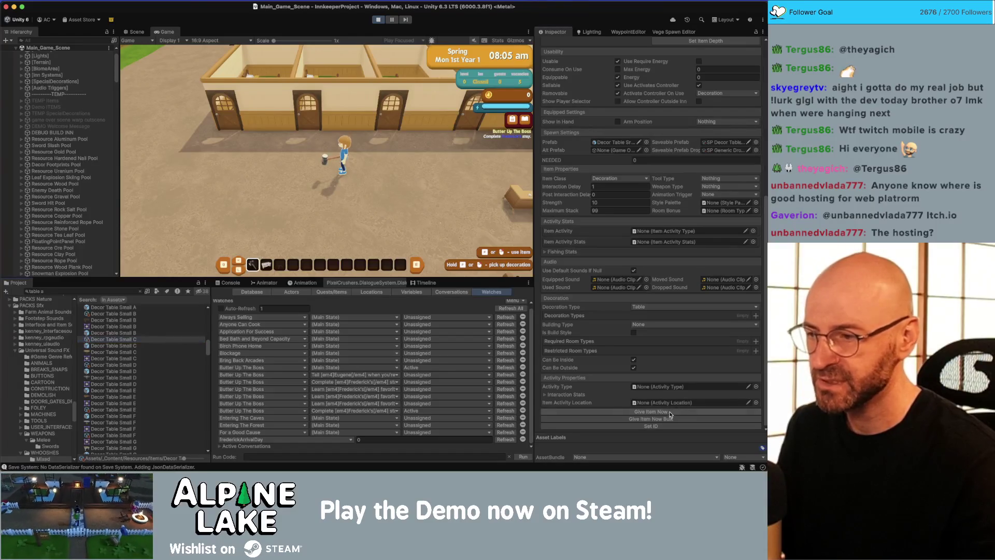
- Search 'decor chair c' and give the Decor Chair C bucket chair item to the player
left_click(113, 292)
type("decor chair c")
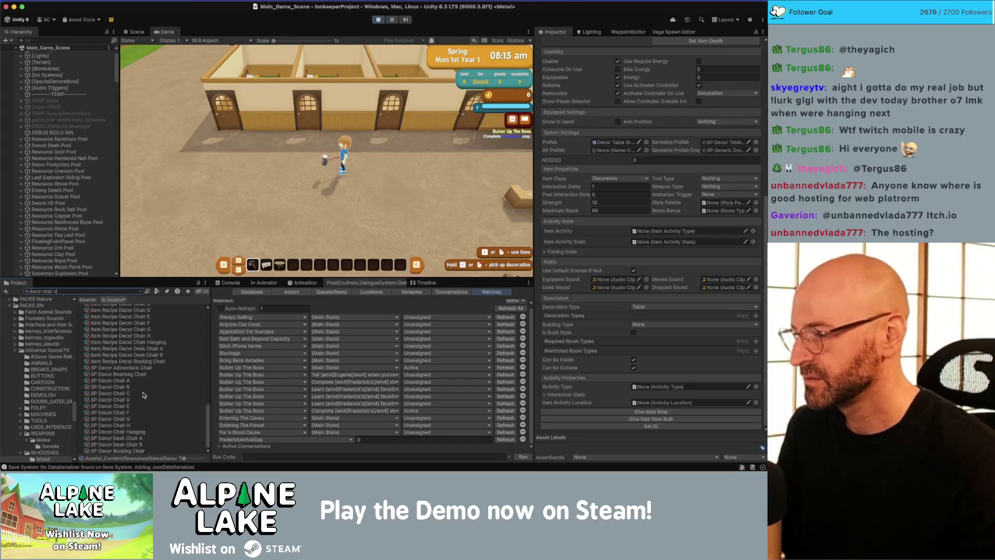
left_click(143, 393)
scroll(145, 383, "up", 10)
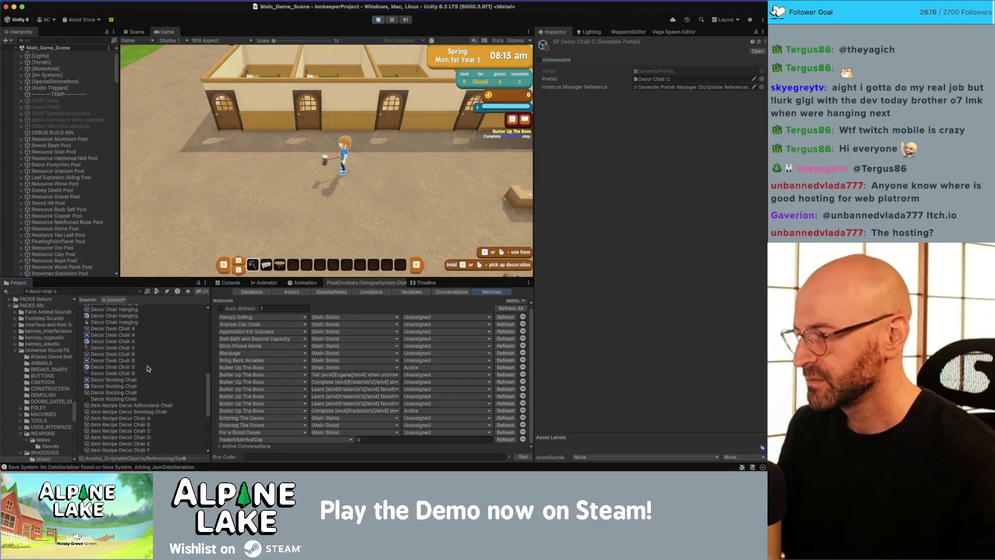
scroll(119, 357, "up", 10)
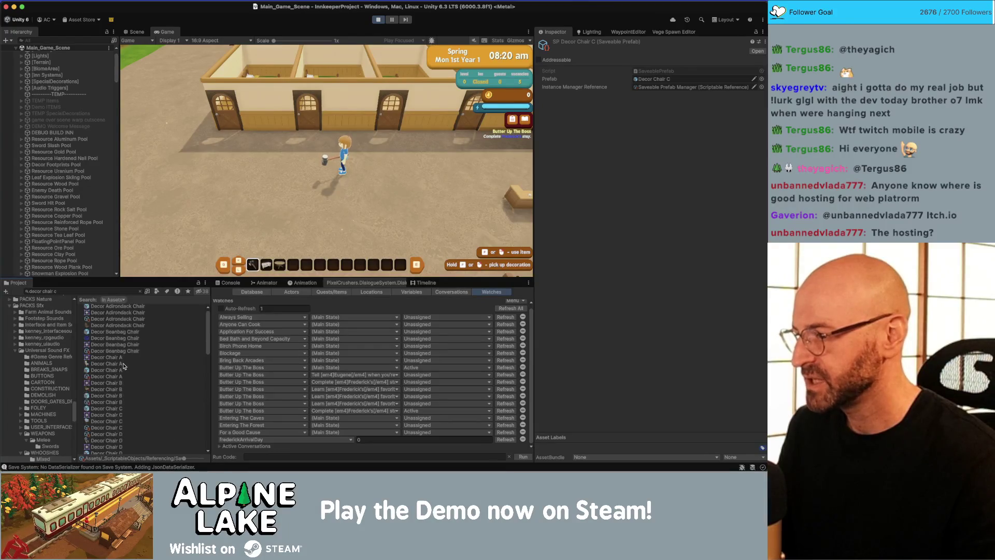
left_click(111, 422)
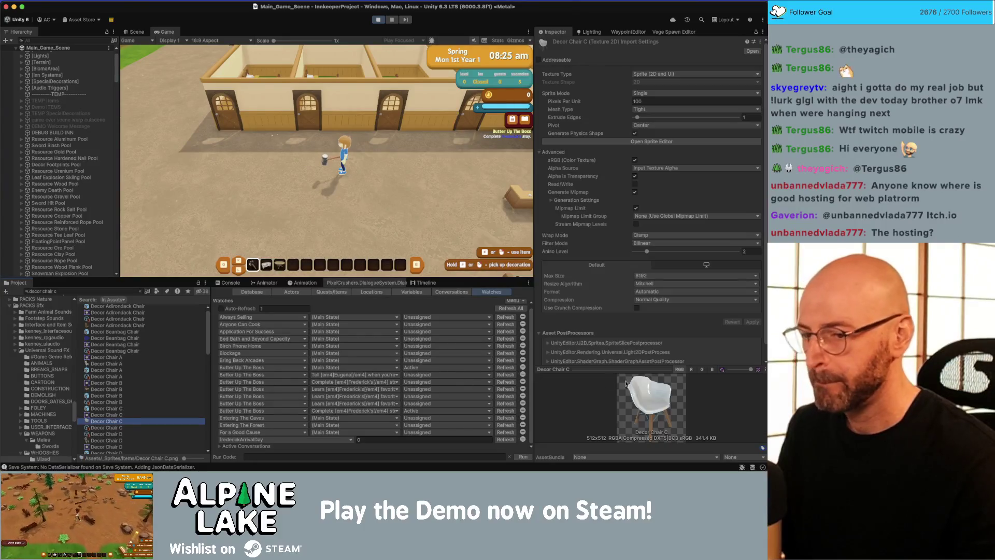
scroll(663, 348, "down", 1)
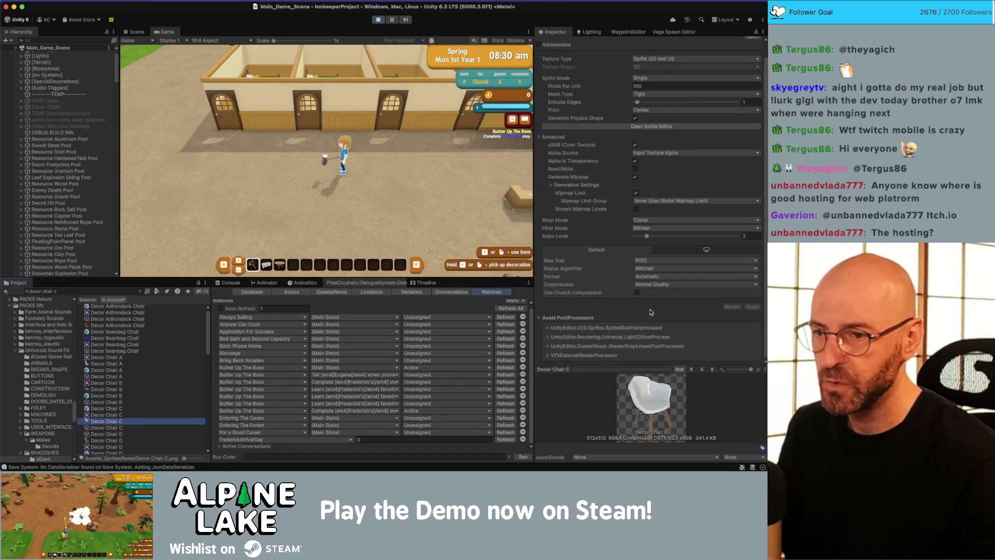
left_click(106, 428)
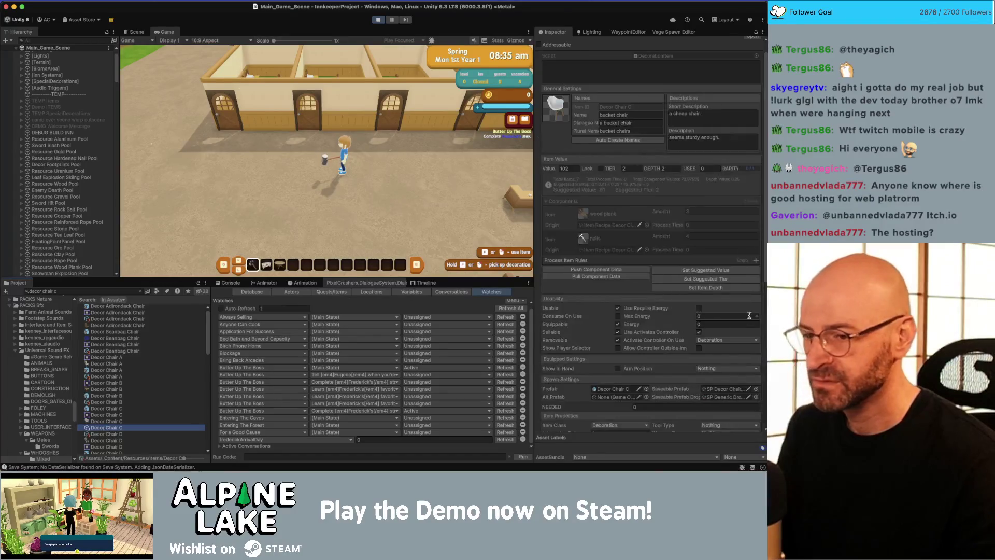
left_click(658, 412)
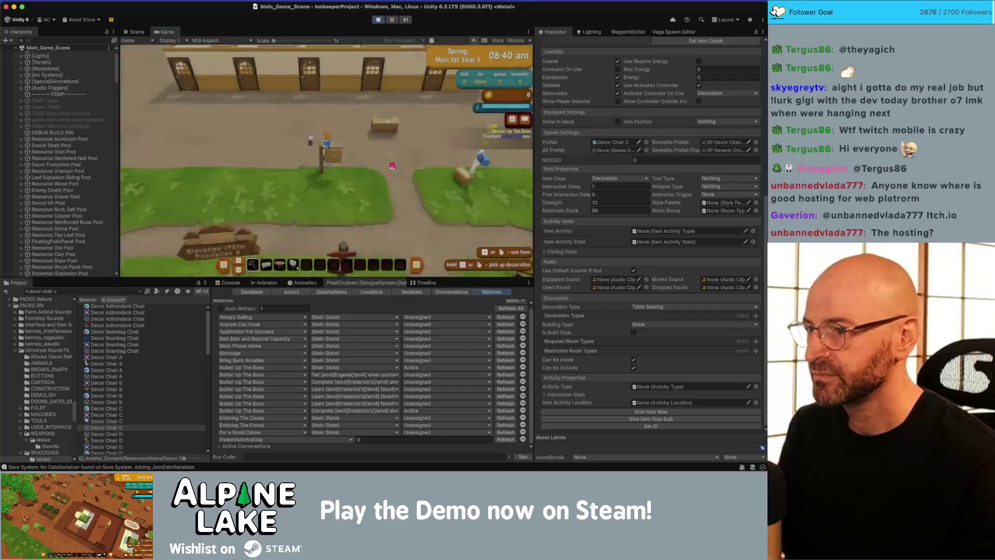
- Walk toward the inn and place the antique round table in front of it
key("a")
scroll(322, 164, "up", 1)
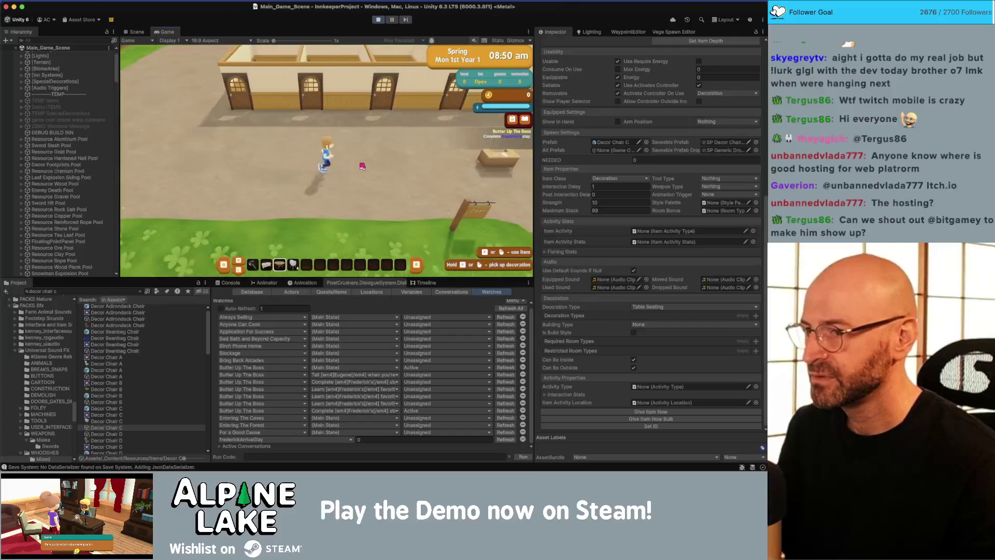
left_click(337, 170)
left_click(325, 199)
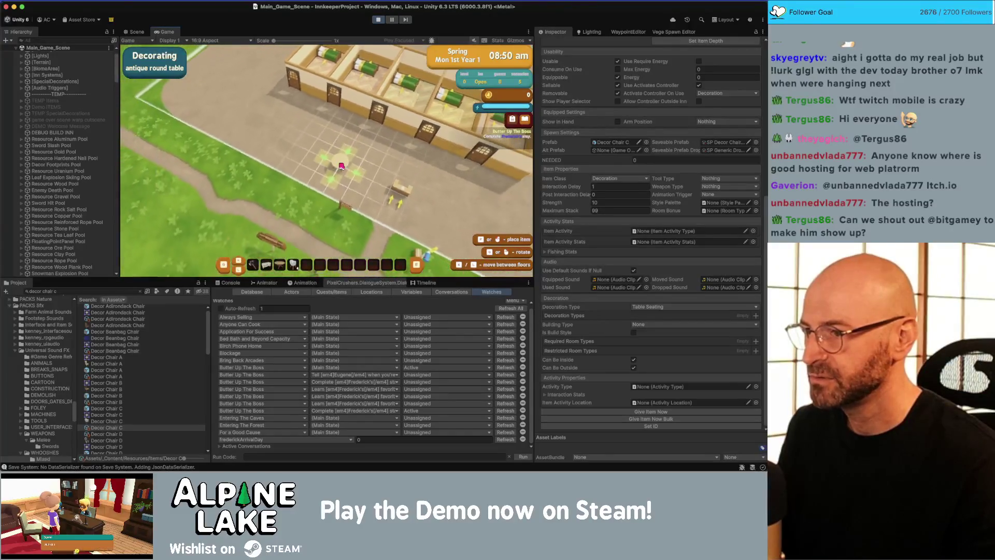
- Place a bucket chair beside the round table and set the buffet table nearby
key("w")
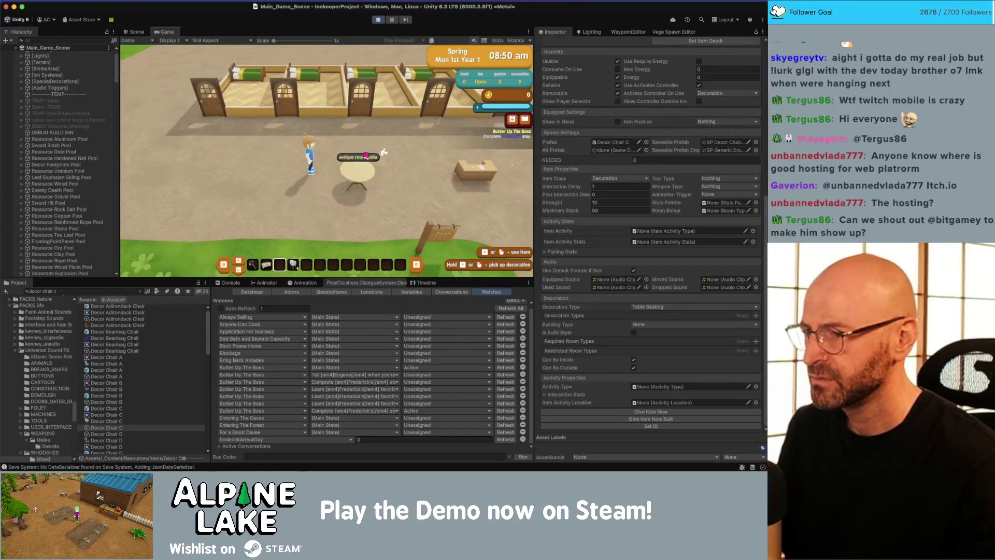
left_click(365, 156)
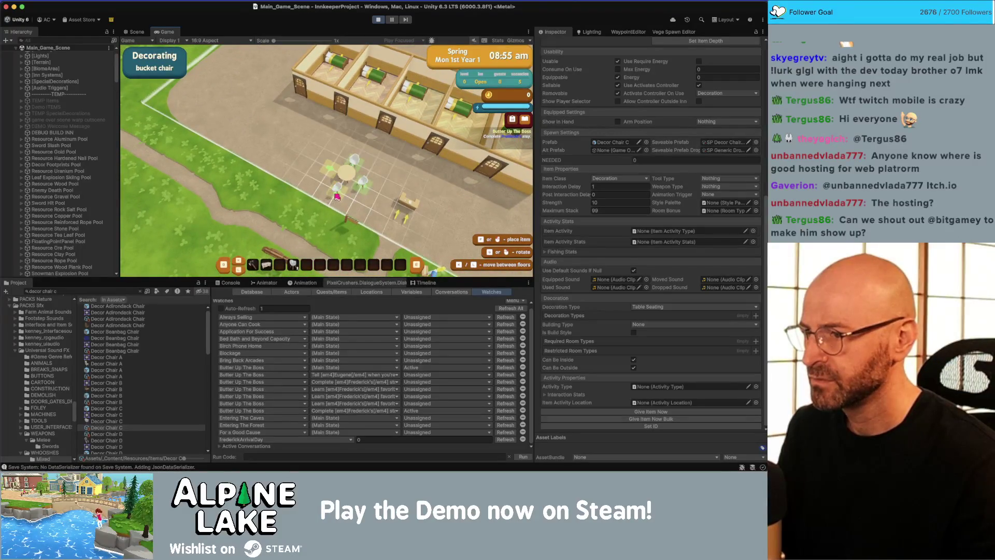
left_click(329, 171)
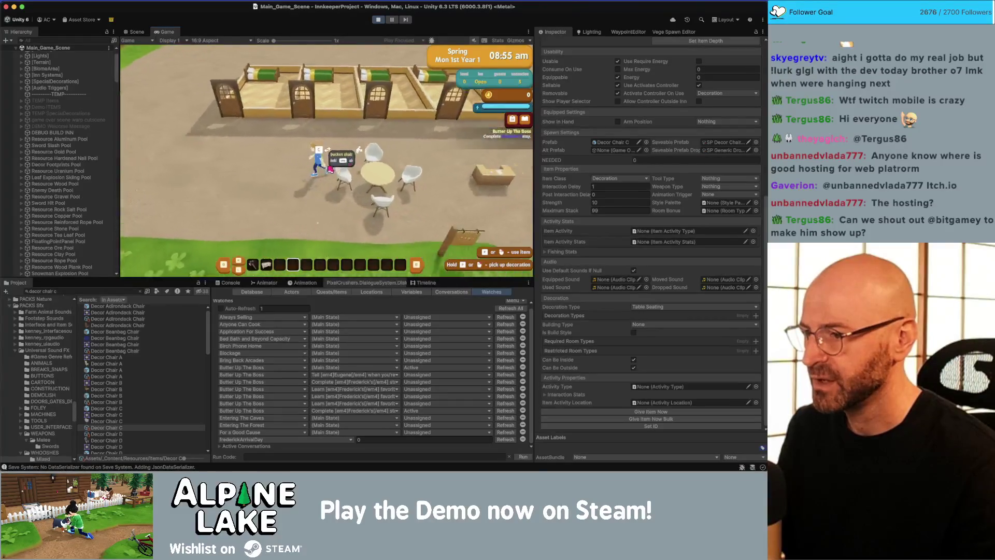
left_click(329, 172)
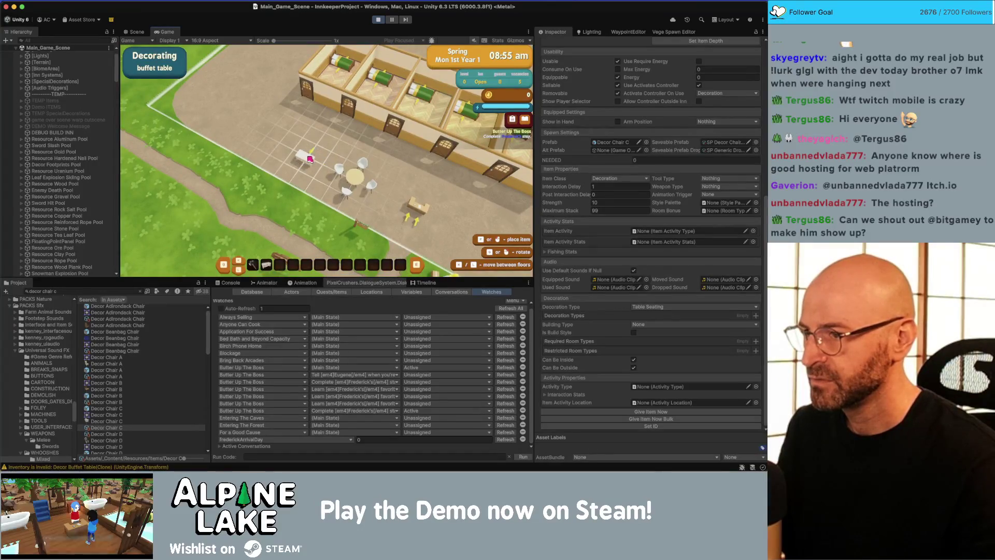
left_click(309, 159)
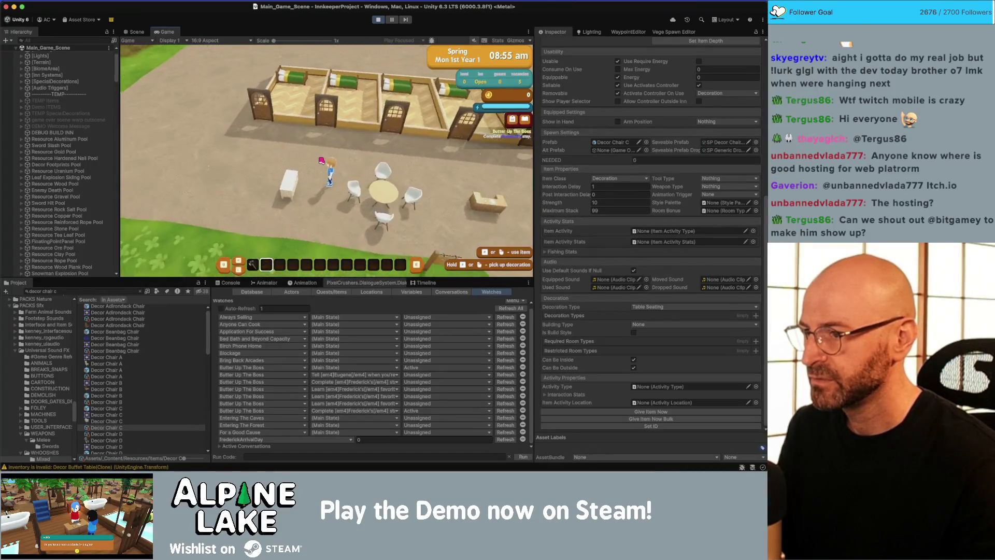
- Give the player the Consumable Meal Pancakes Blueberry item, then search the project for 'latte'
left_click(90, 291)
type("pancak")
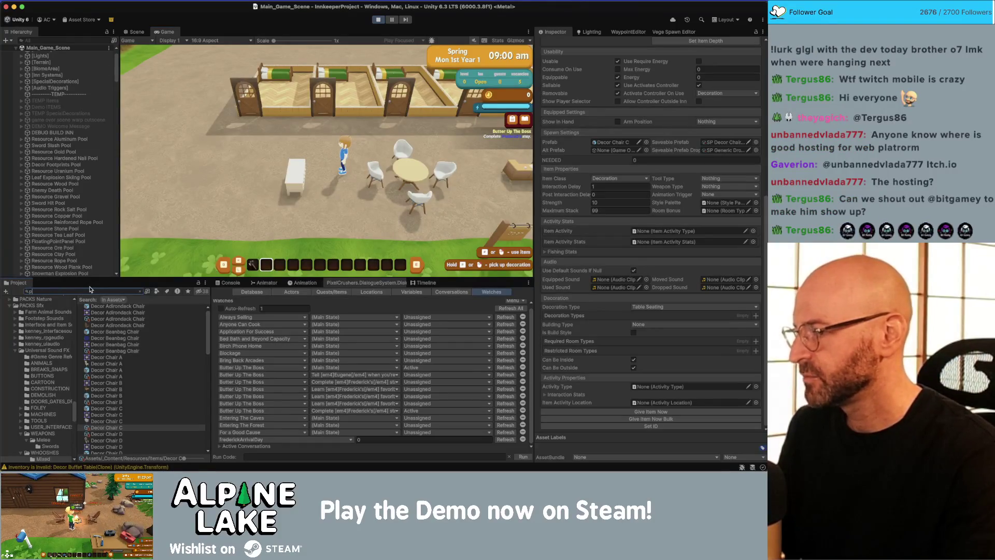
type("e")
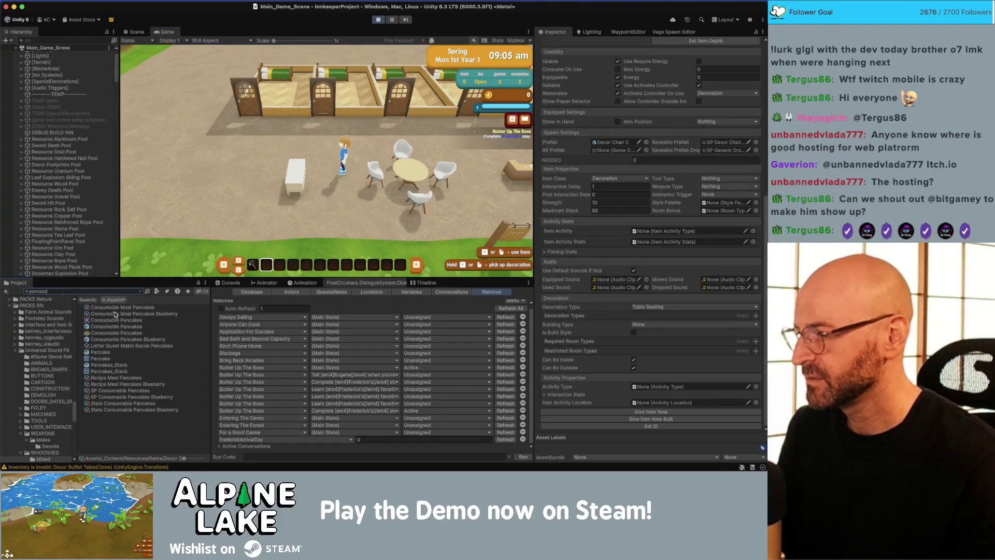
left_click(115, 314)
left_click(650, 411)
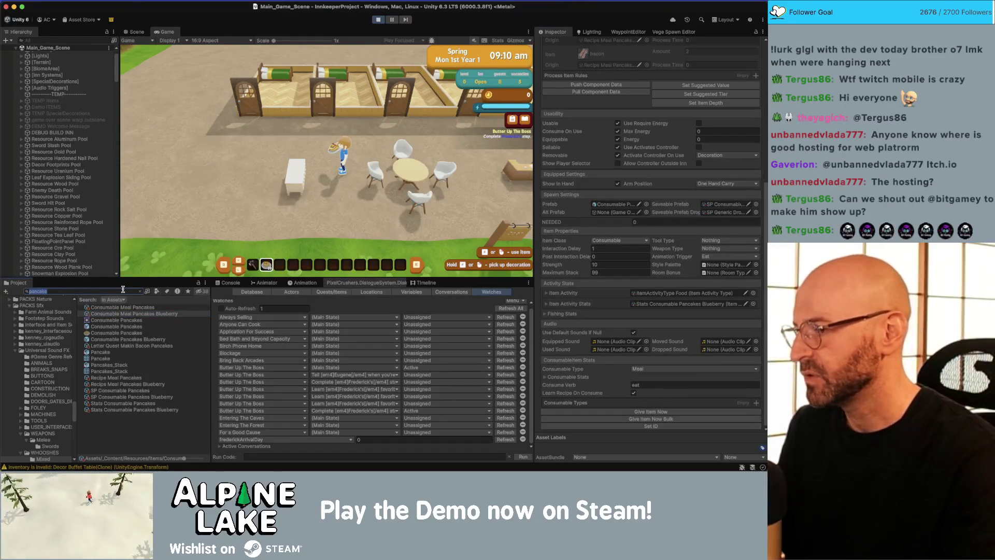
type("mochilatte")
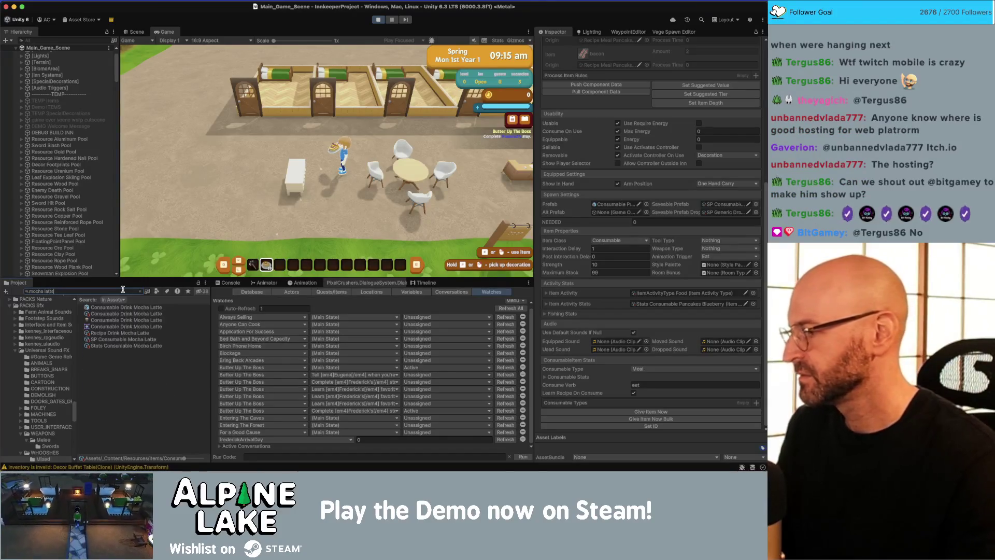
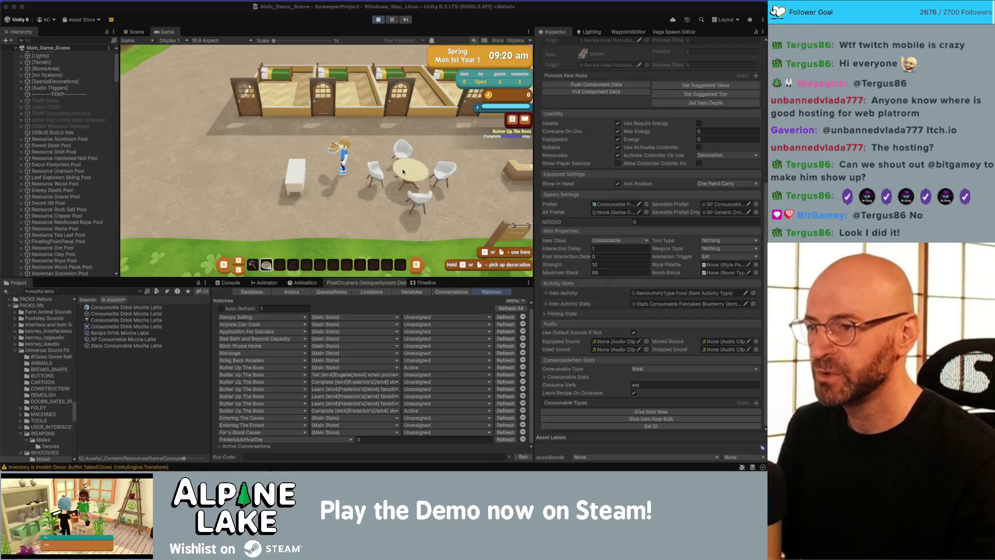
- Move the backpack's stack of 20 food onto the buffet table and close the panels
left_click(379, 173)
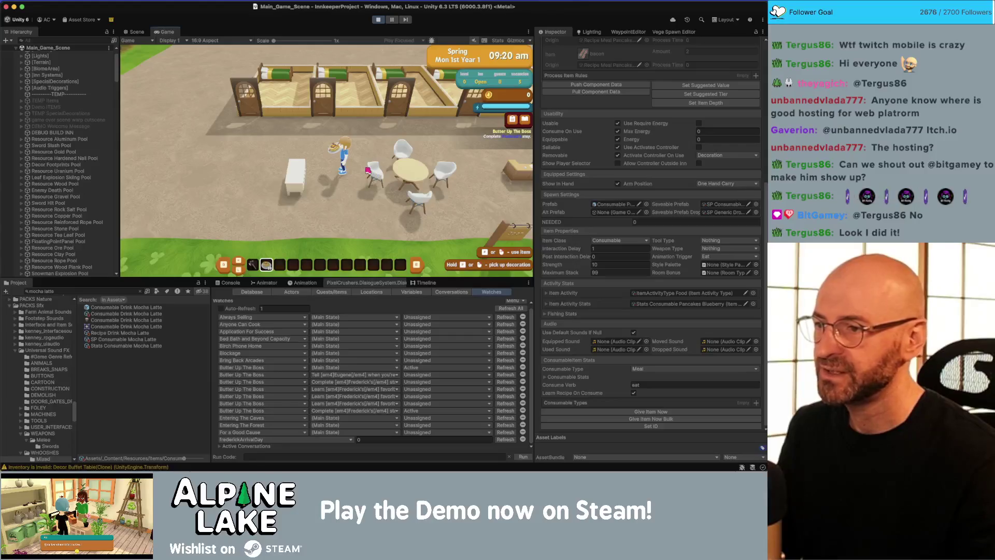
left_click(251, 191)
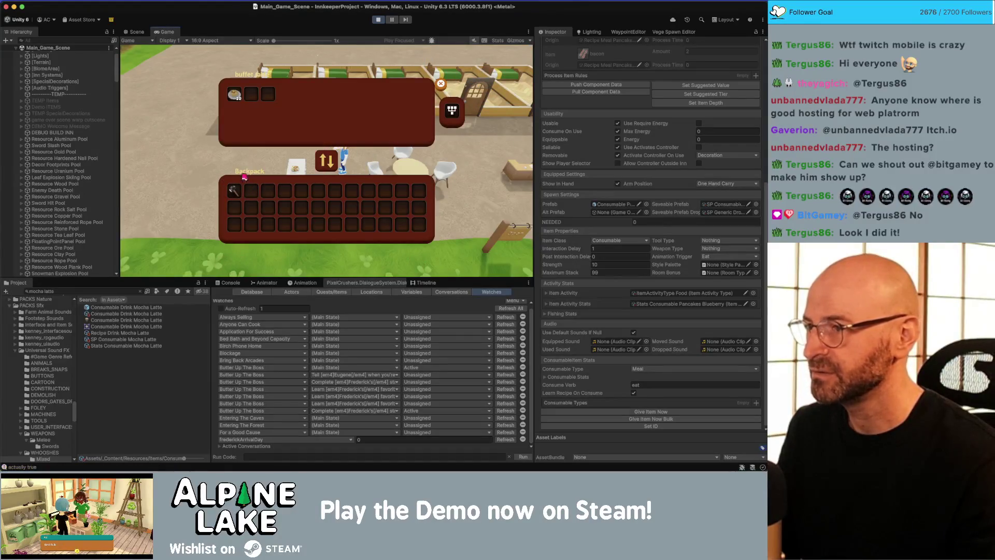
left_click(441, 84)
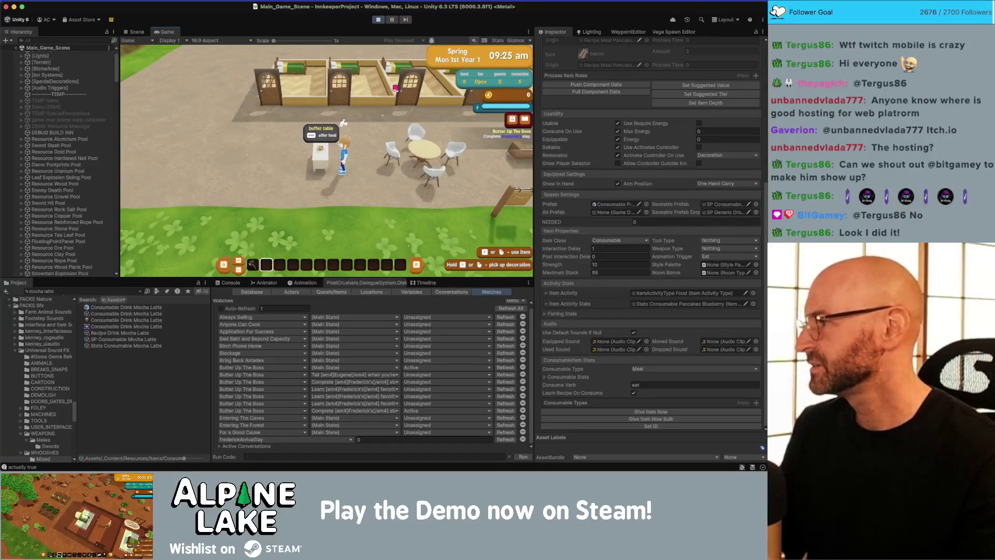
- Walk the player between the table and chairs, then select the Consumable Drink Mocha Latte item
key("d")
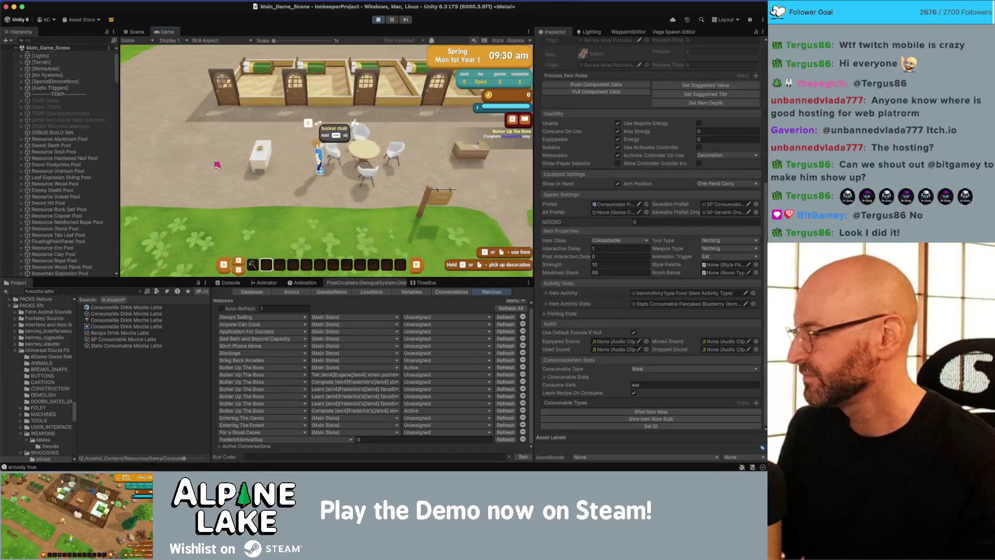
key("a")
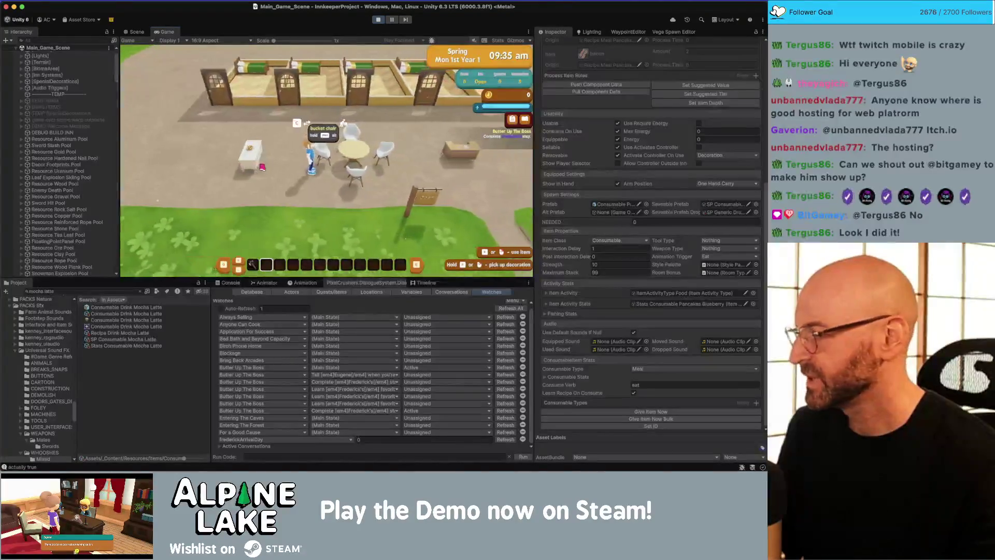
key("d")
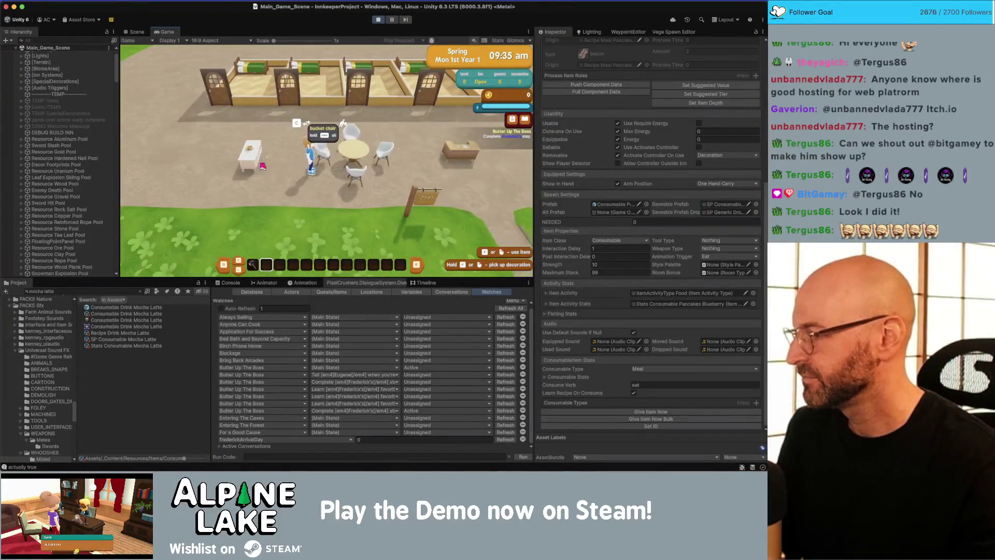
key("a")
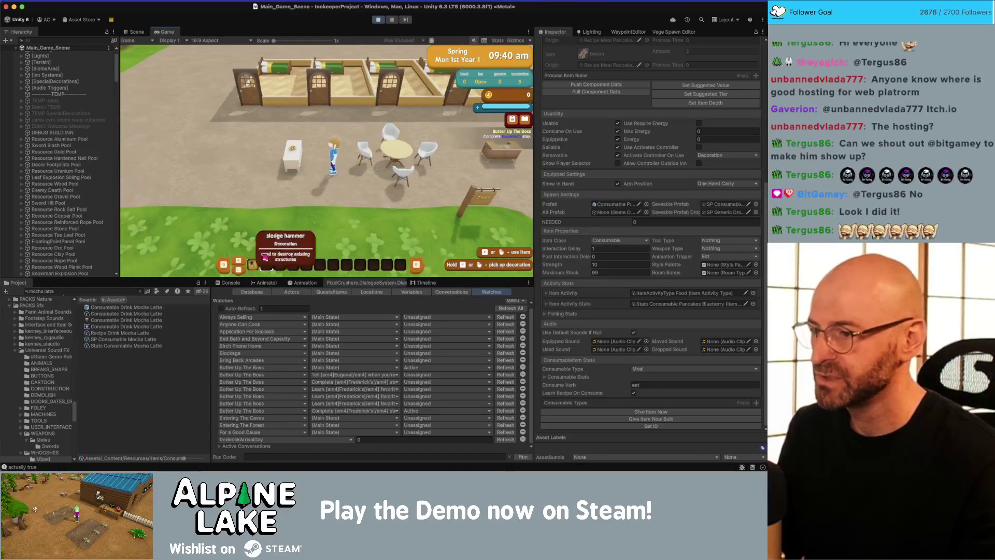
left_click(115, 314)
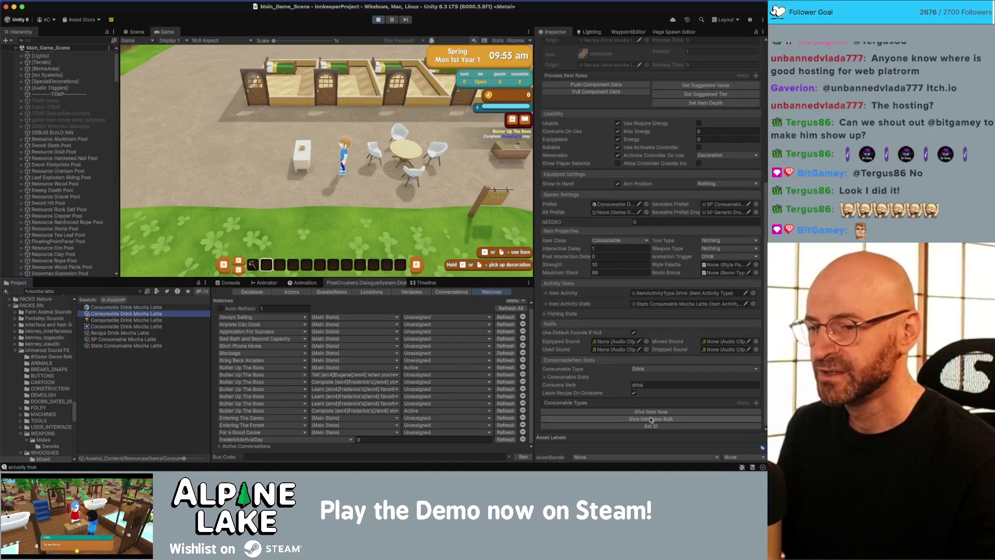
- Give the player a mocha latte and stock it on the buffet table
left_click(652, 419)
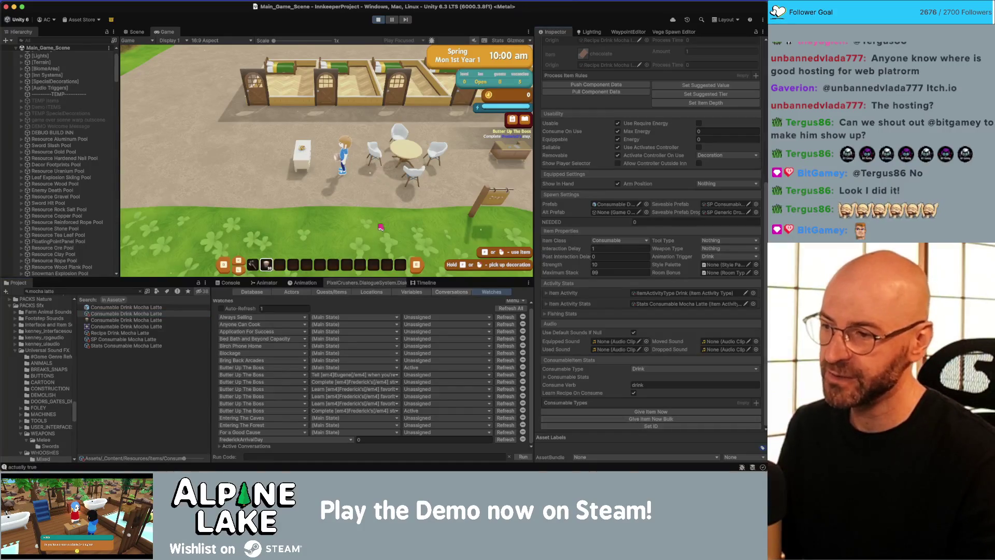
left_click(312, 152)
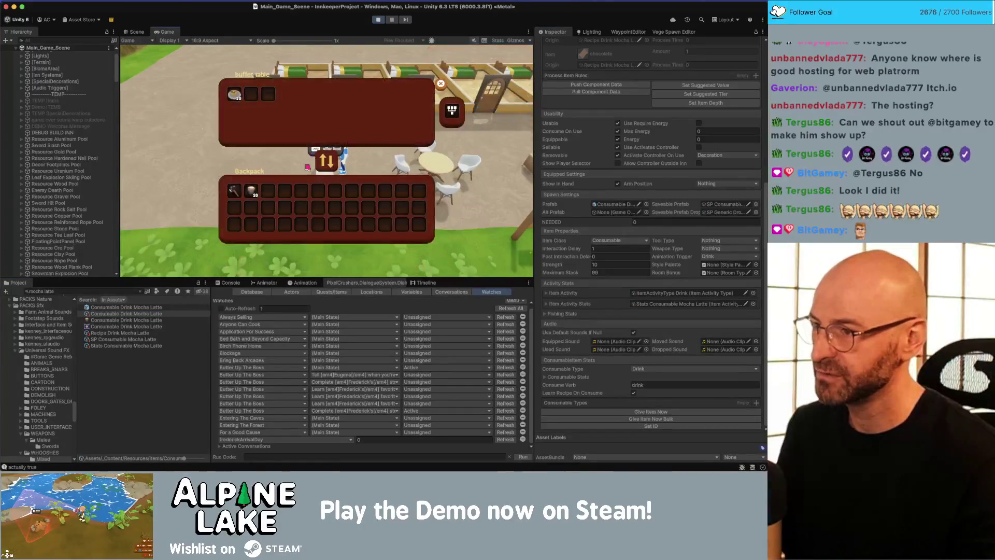
left_click(256, 196)
key("Escape")
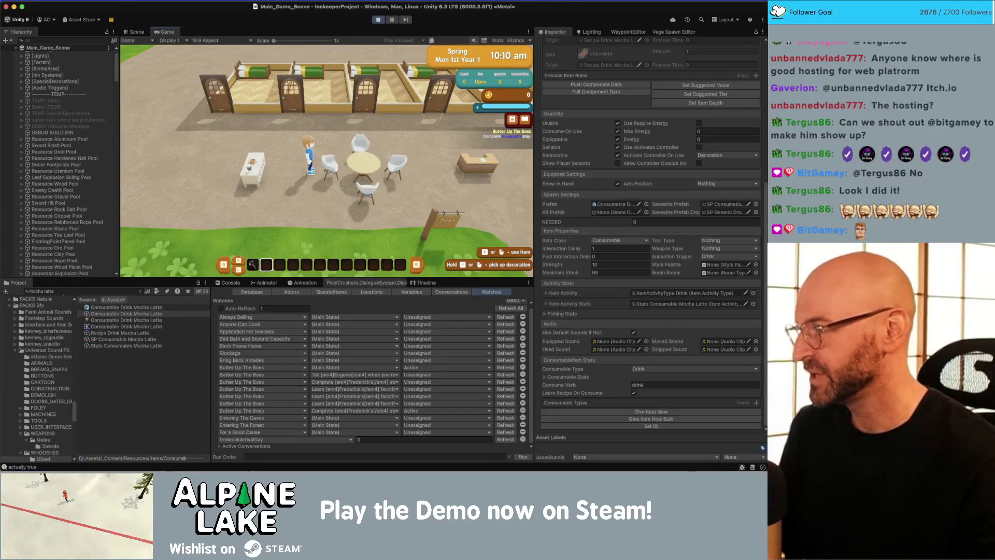
- Walk past the bedroom row, sit on a courtyard bucket chair, then switch to Scene view
key("w")
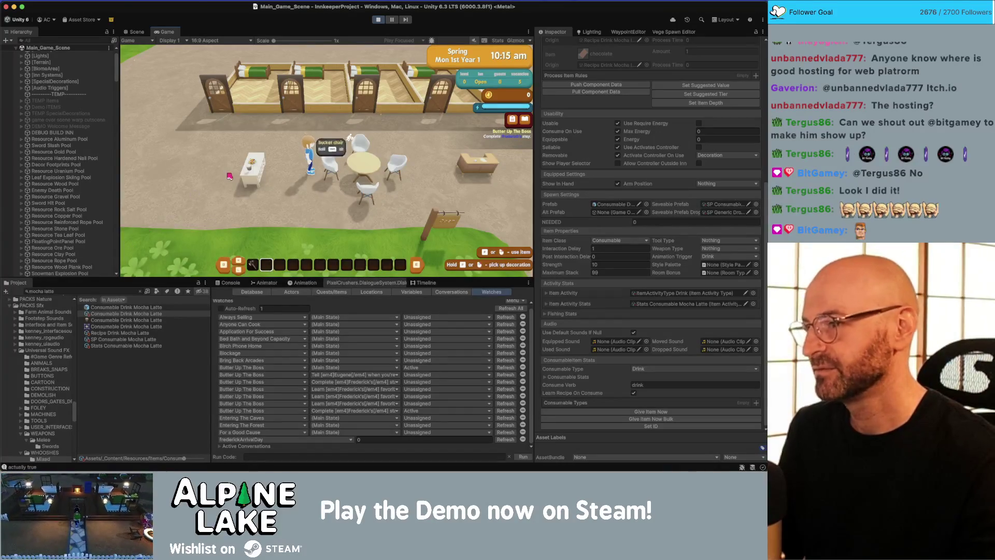
key("d")
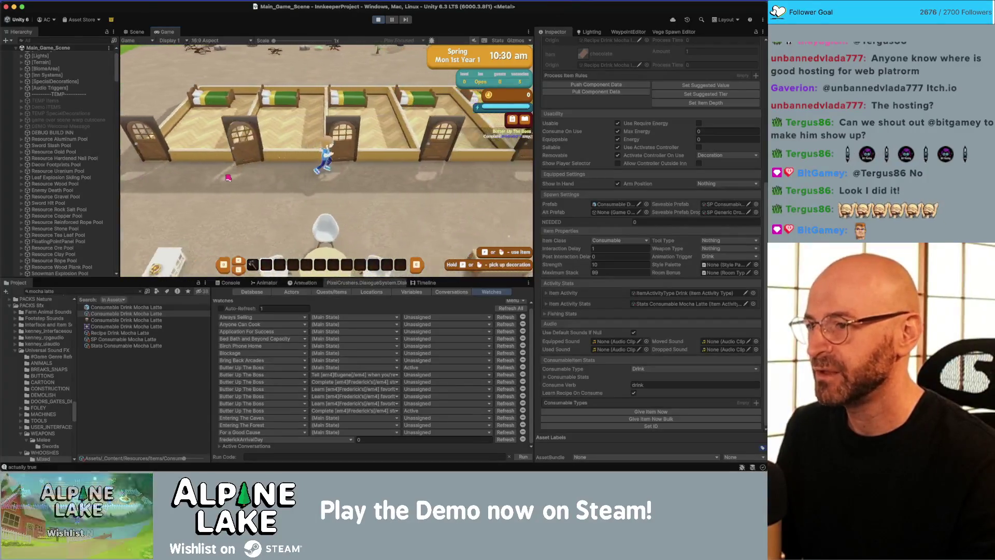
key("d")
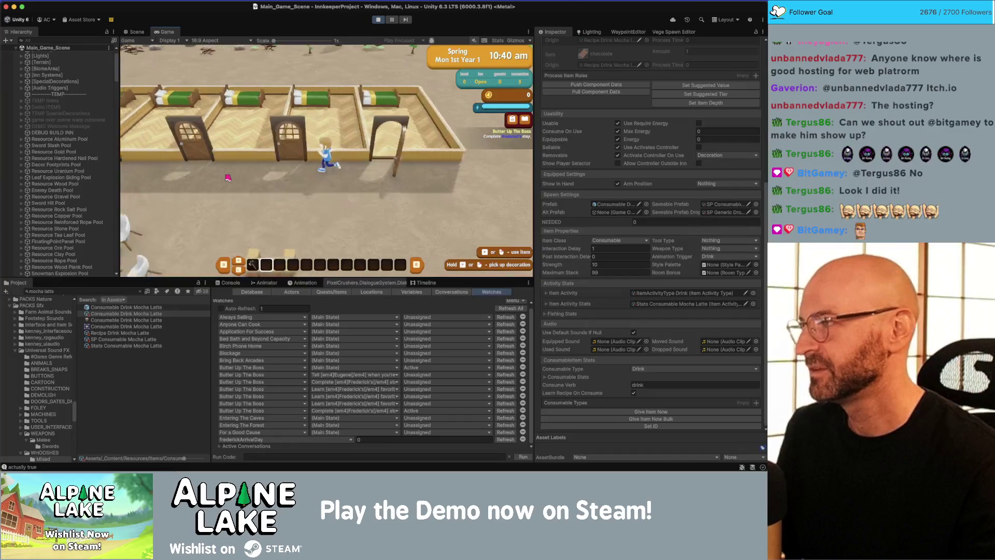
key("d")
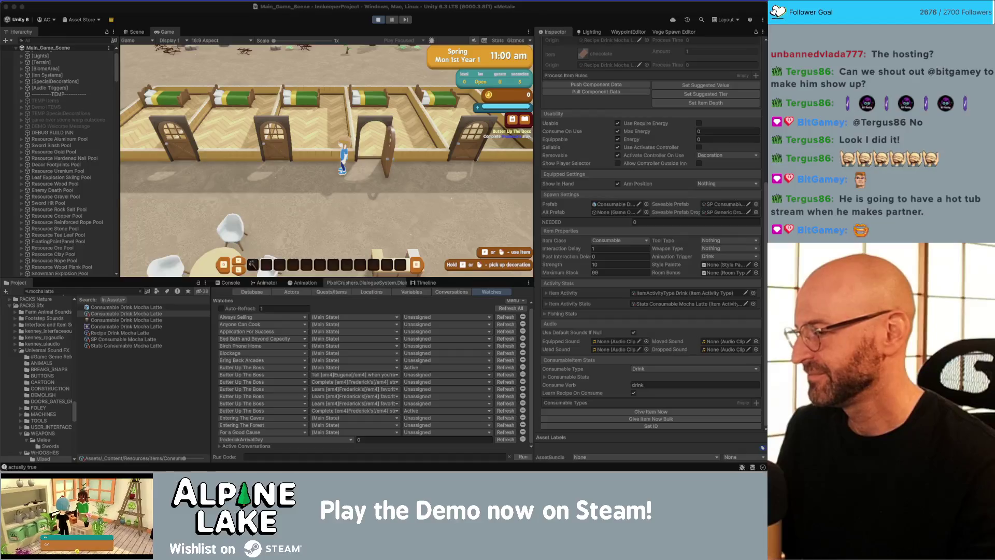
key("s")
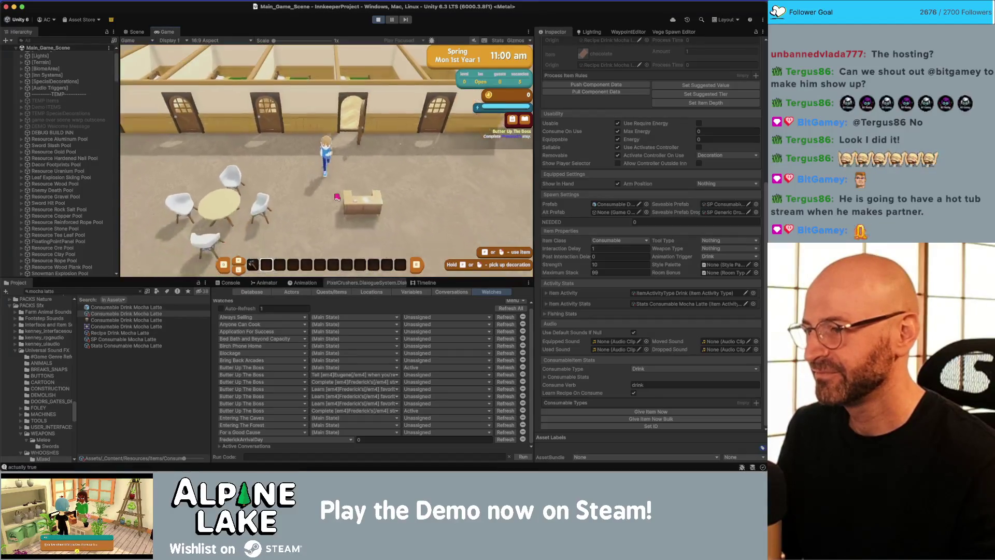
scroll(339, 195, "up", 3)
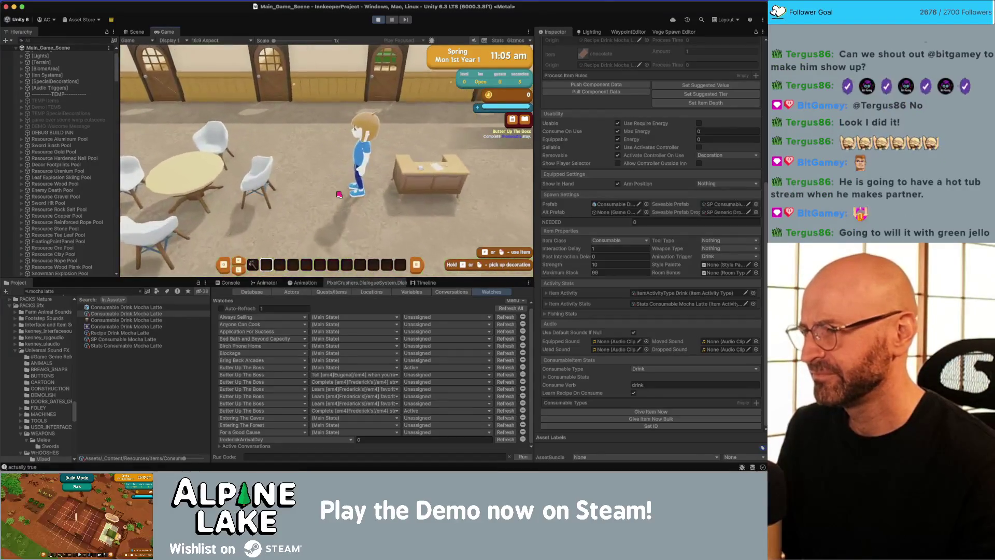
key("a")
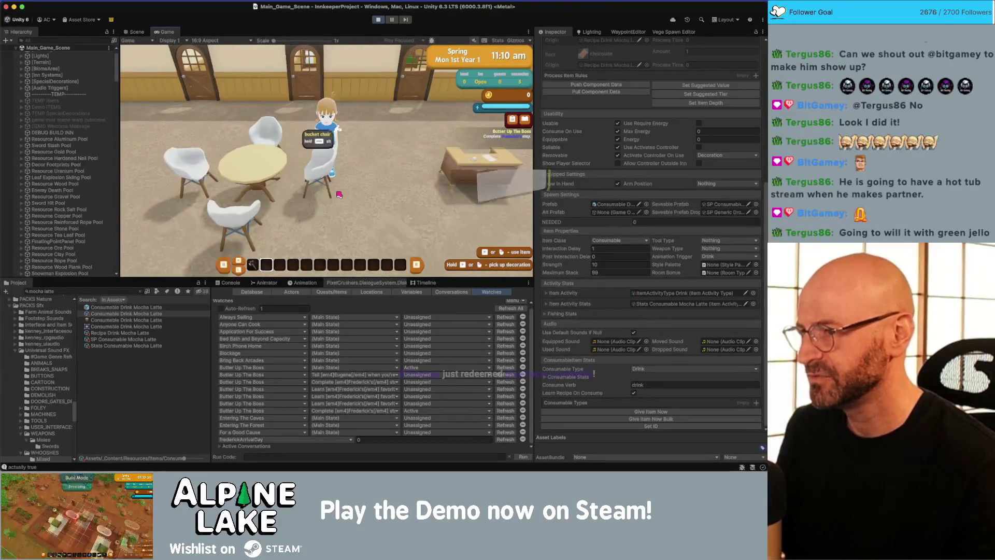
key("e")
left_click(134, 31)
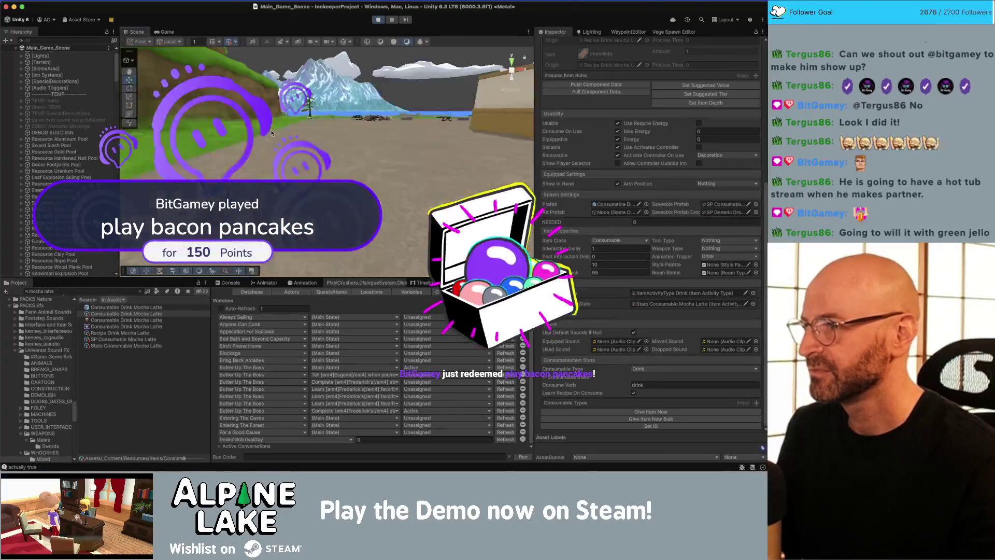
key("w")
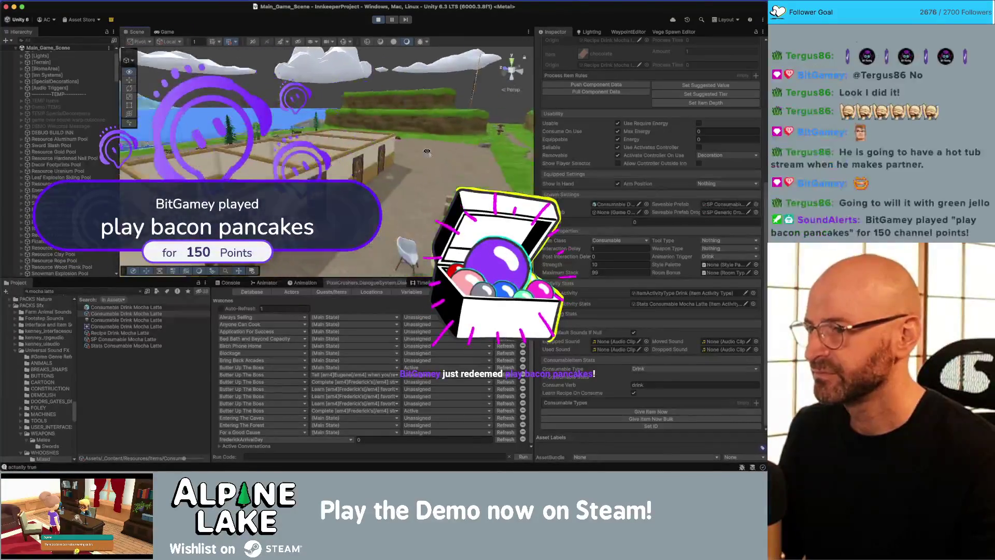
mouse_move(387, 148)
left_mouse_down()
mouse_move(293, 119)
mouse_move(324, 113)
mouse_move(327, 123)
left_mouse_up()
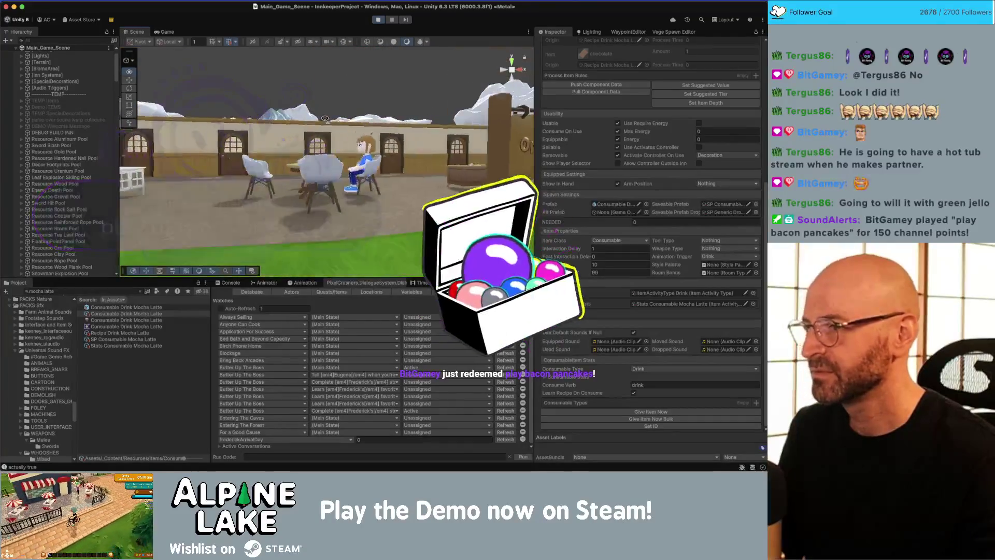
right_click(327, 124)
left_click(379, 64)
scroll(379, 93, "up", 10)
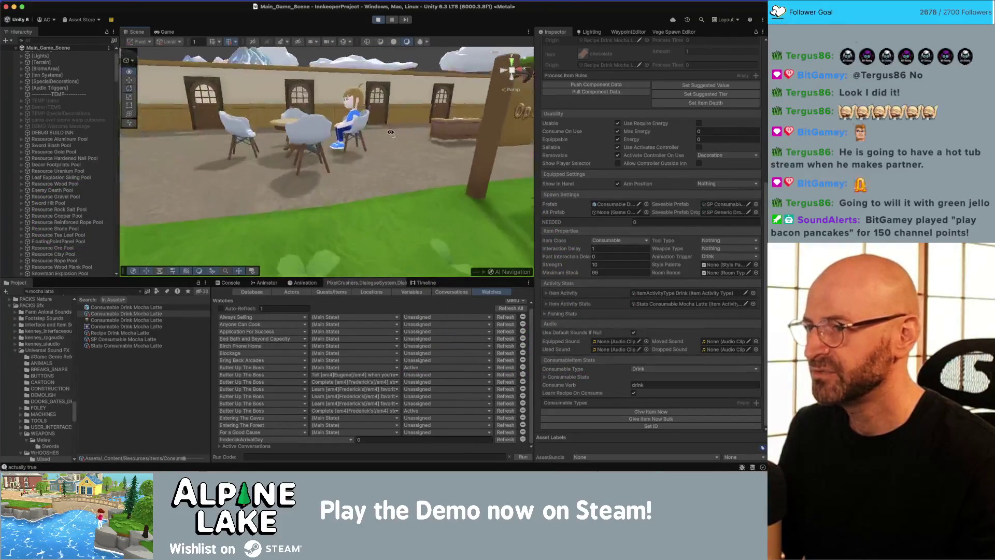
mouse_move(379, 110)
left_mouse_down()
mouse_move(329, 126)
mouse_move(269, 125)
left_mouse_up()
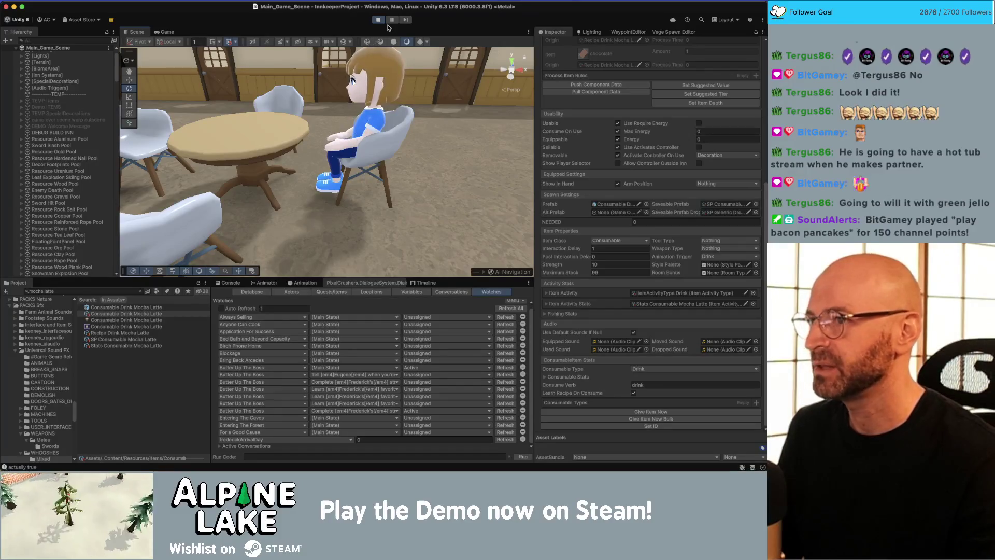
left_click(172, 35)
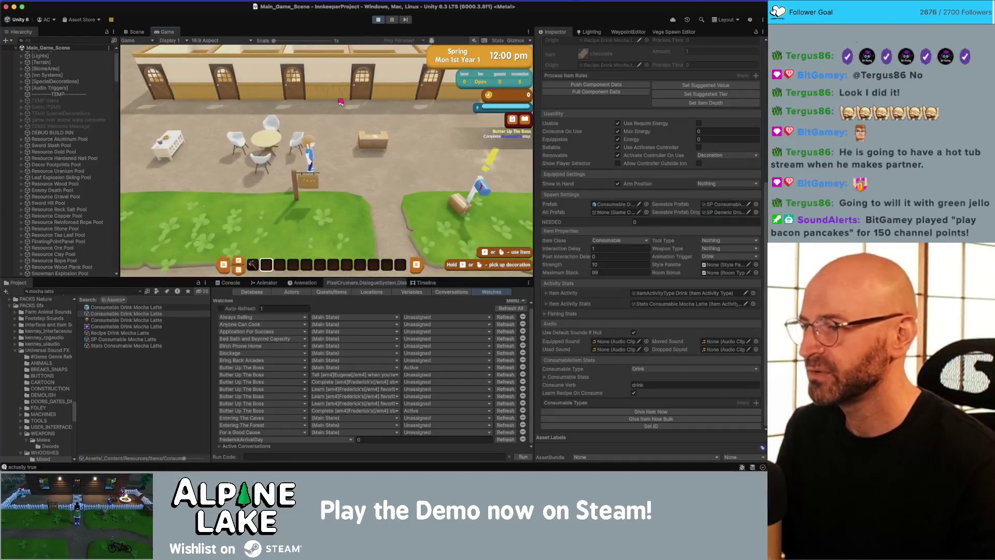
- Search the Project for 'basketball cabinet' and give the player a Decor Basketball Cabinet
left_click(110, 290)
type("basketball c")
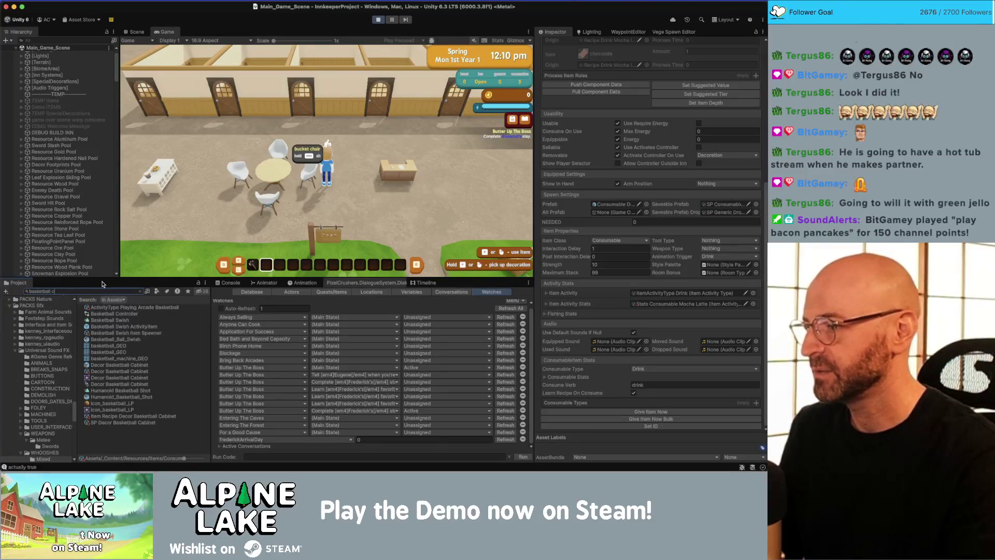
type("abinet")
left_click(115, 314)
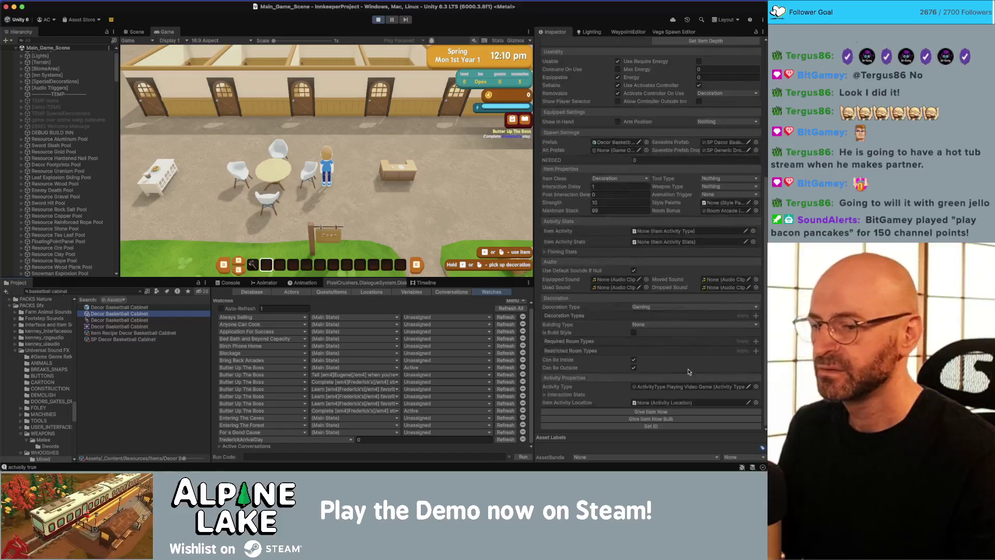
left_click(671, 419)
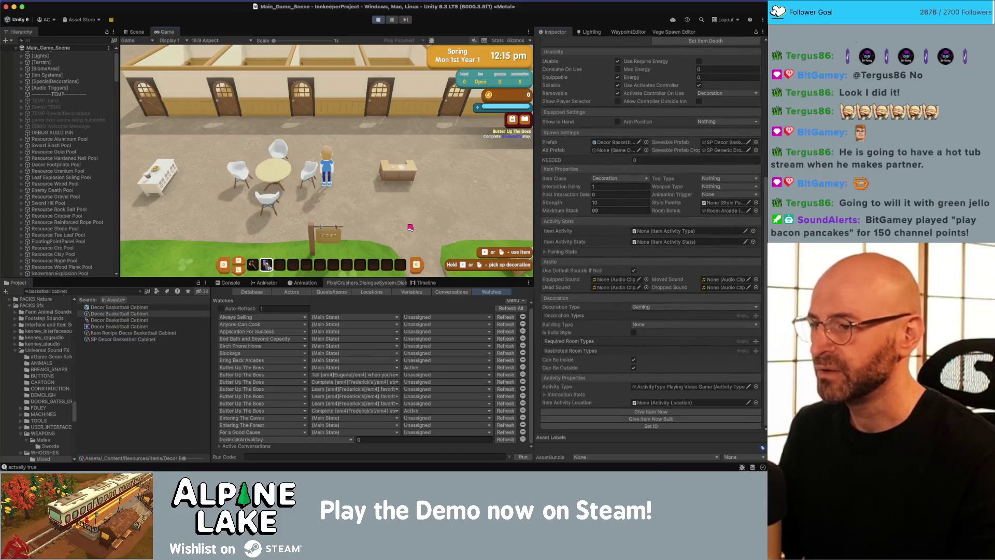
- Place three basketball cabinets in the courtyard and leave decorating mode
left_click(410, 227)
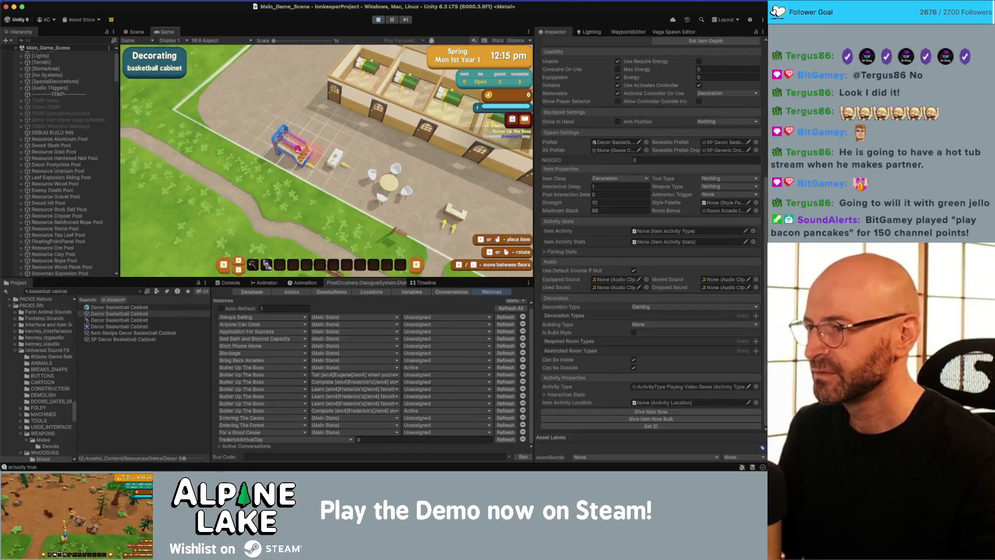
left_click(298, 148)
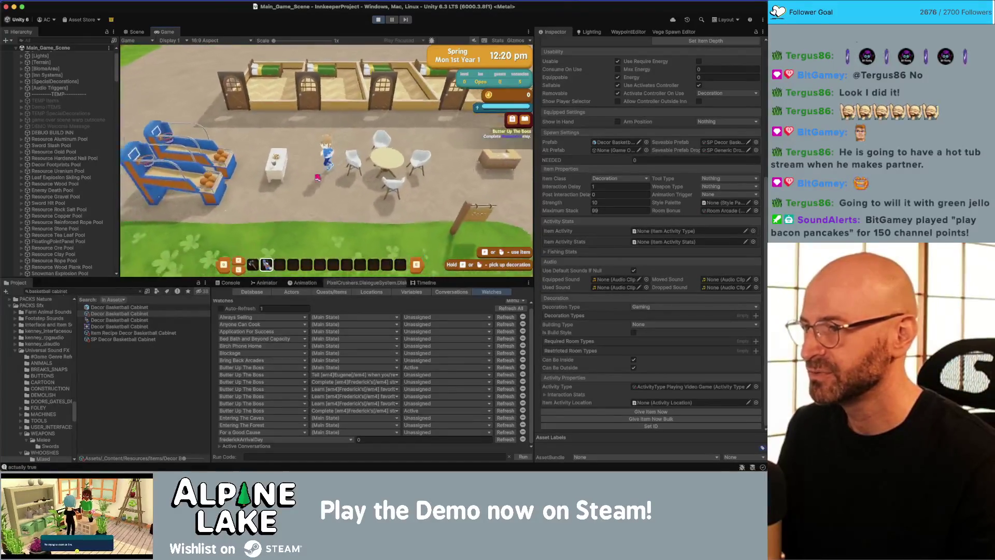
left_click(282, 140)
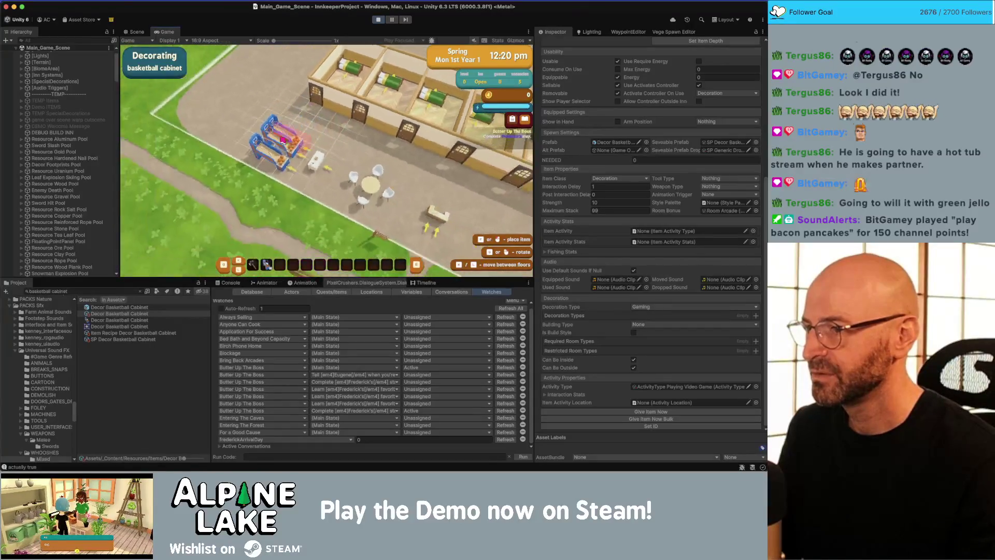
left_click(288, 134)
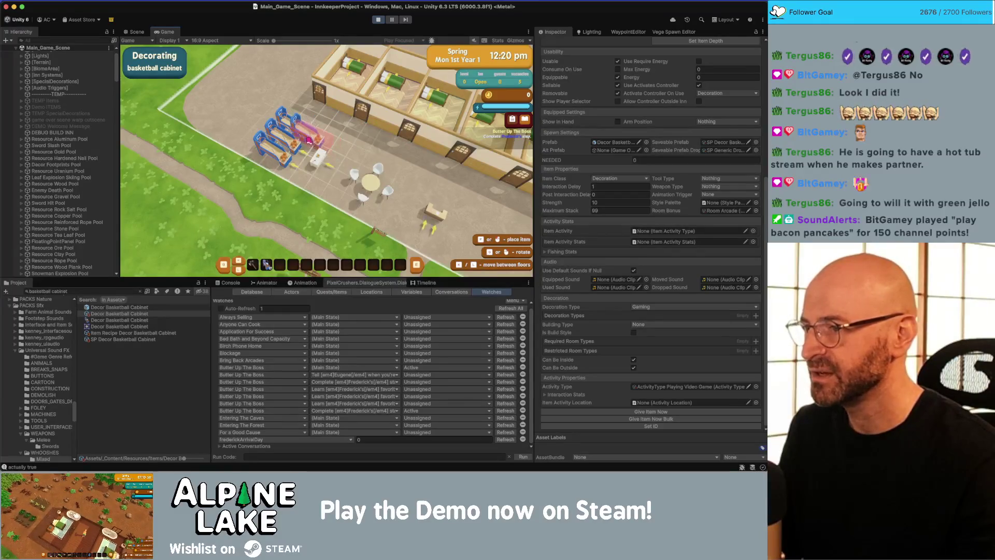
key("Escape")
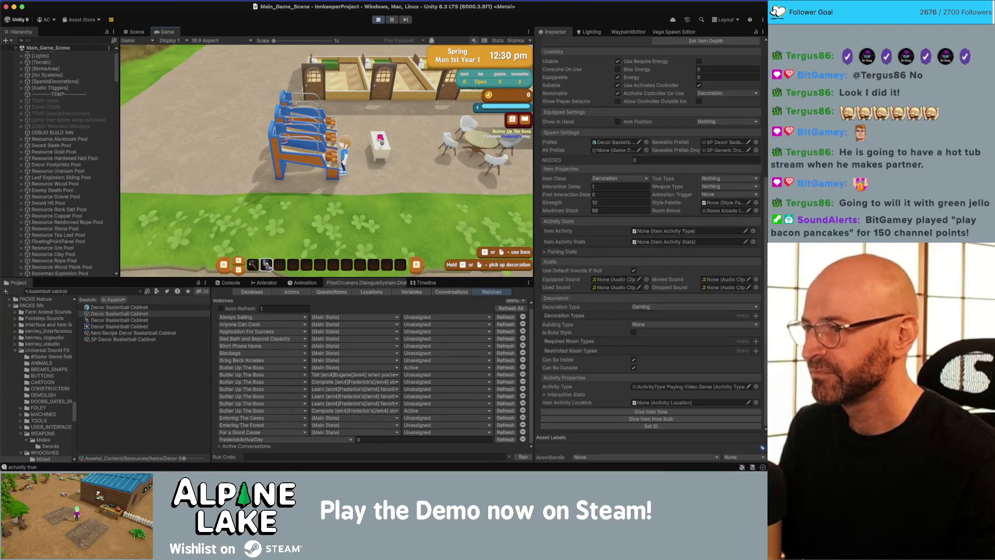
- Run the character back and forth between the basketball cabinets and the signpost
key("d")
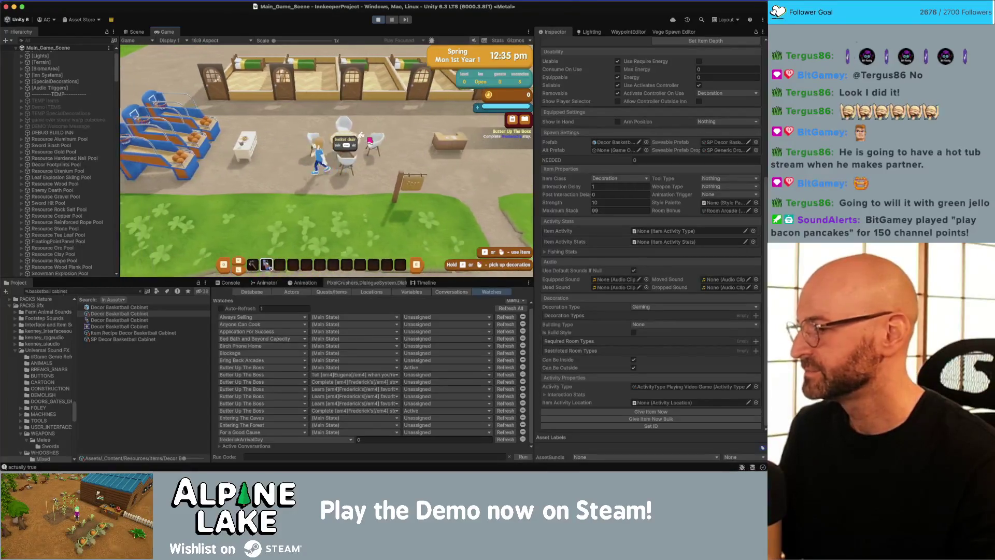
key("a")
scroll(368, 141, "up", 3)
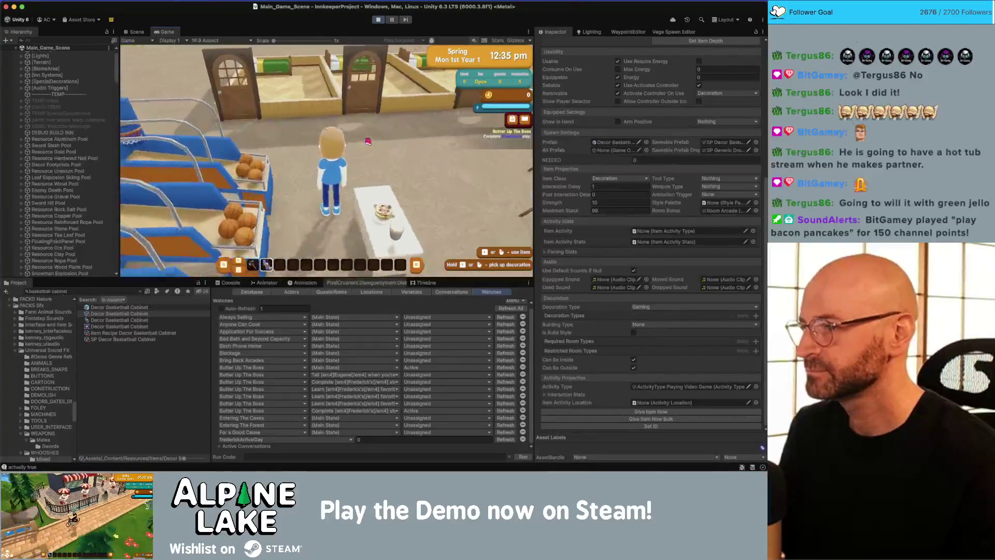
key("a")
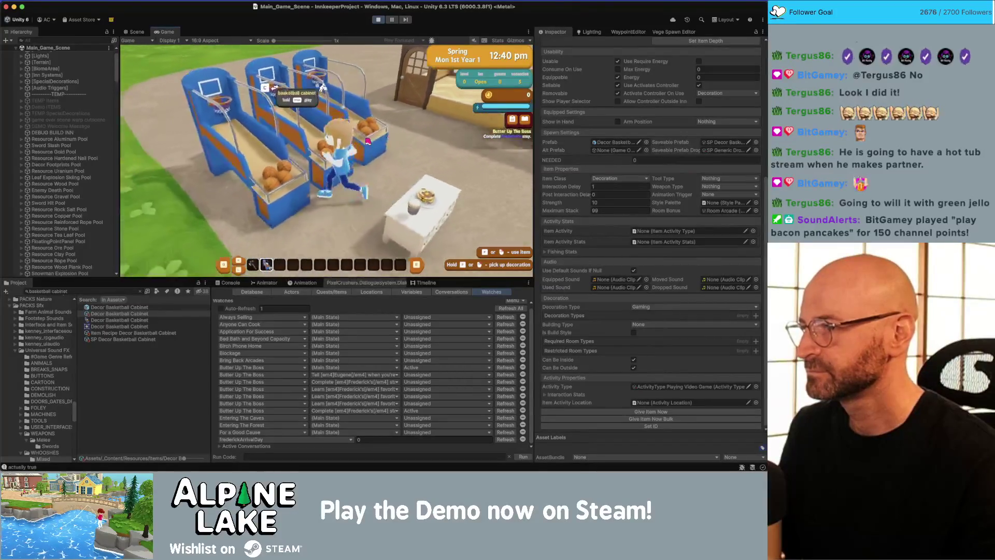
scroll(367, 141, "down", 5)
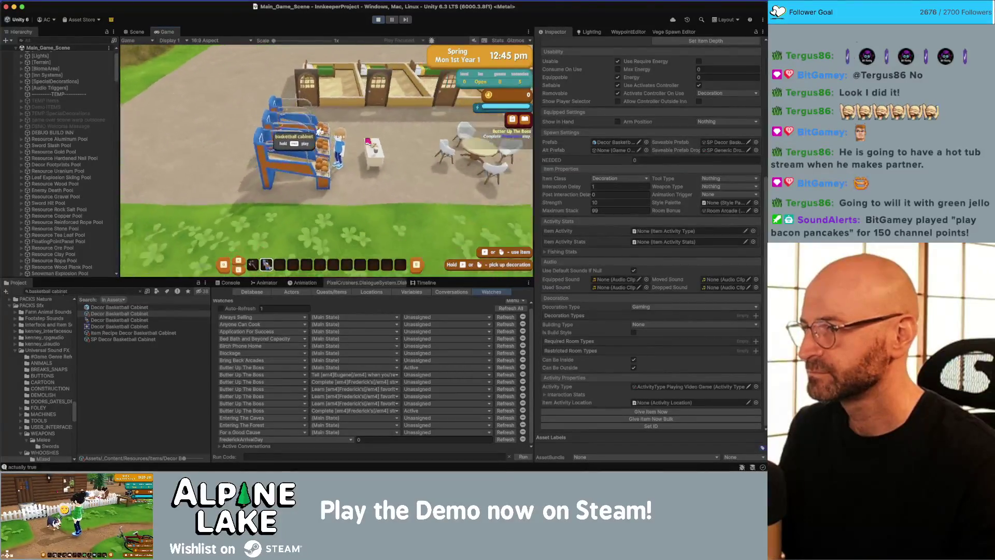
key("d")
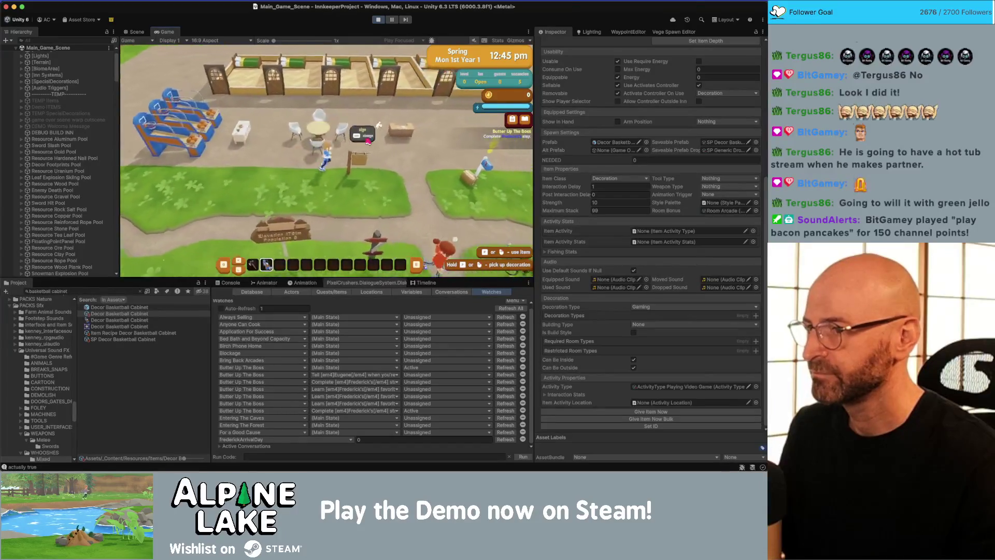
key("d")
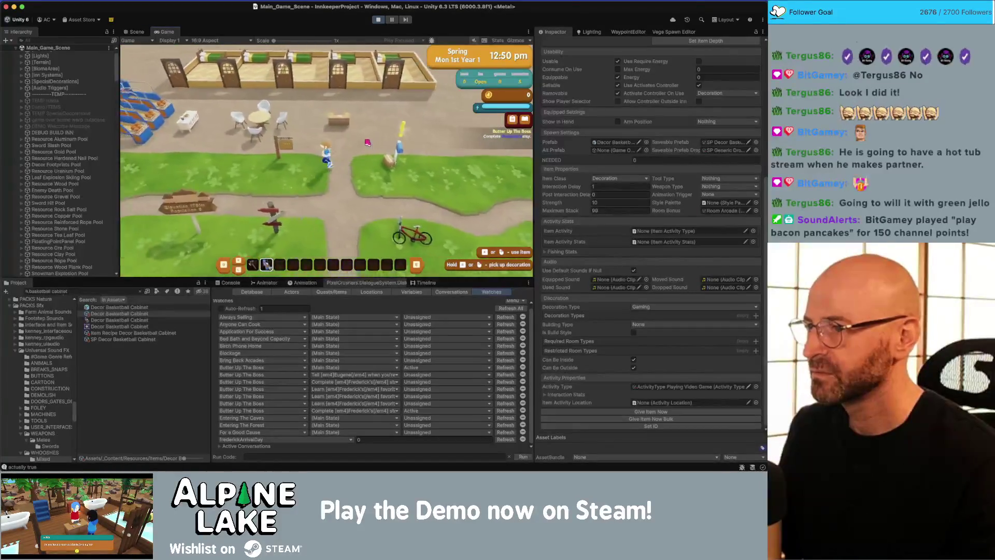
key("a")
- Walk down to the mailbox, open Dad's housewarming letter and claim its +100 gift
key("w")
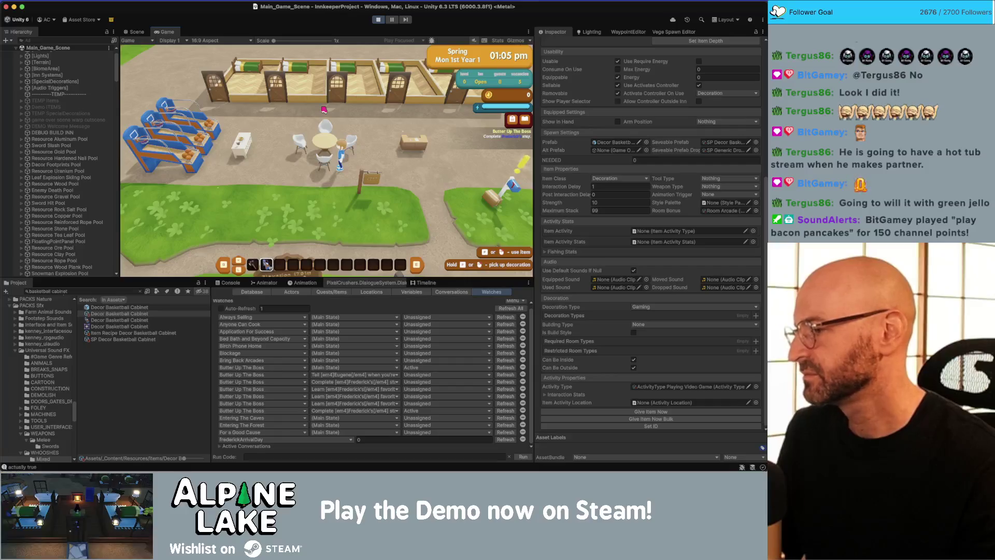
key("d")
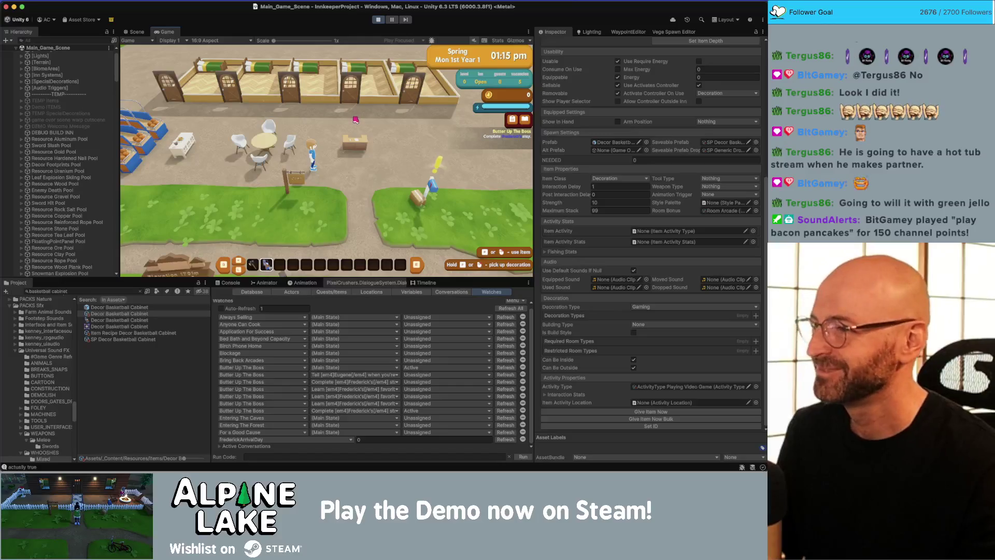
key("d")
key("s")
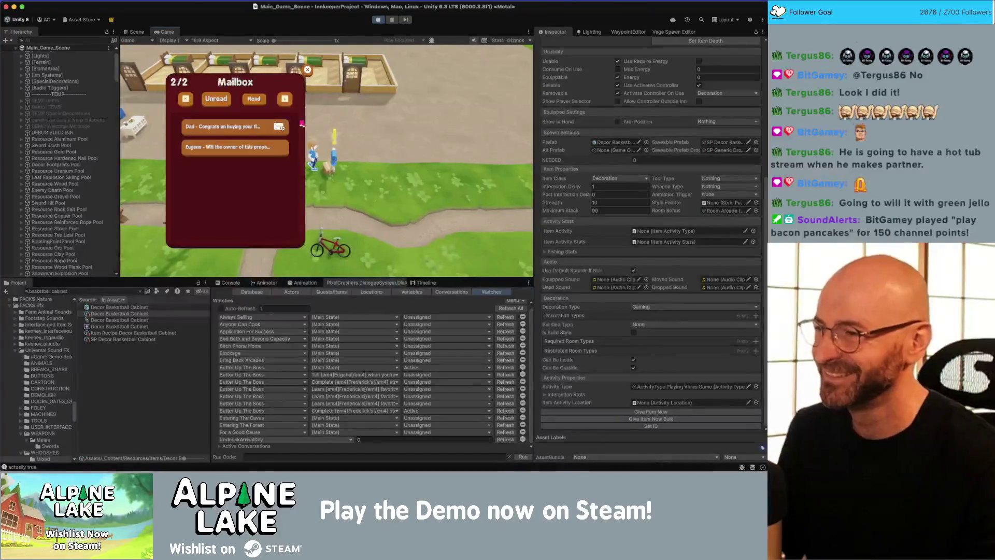
left_click(283, 127)
left_click(401, 187)
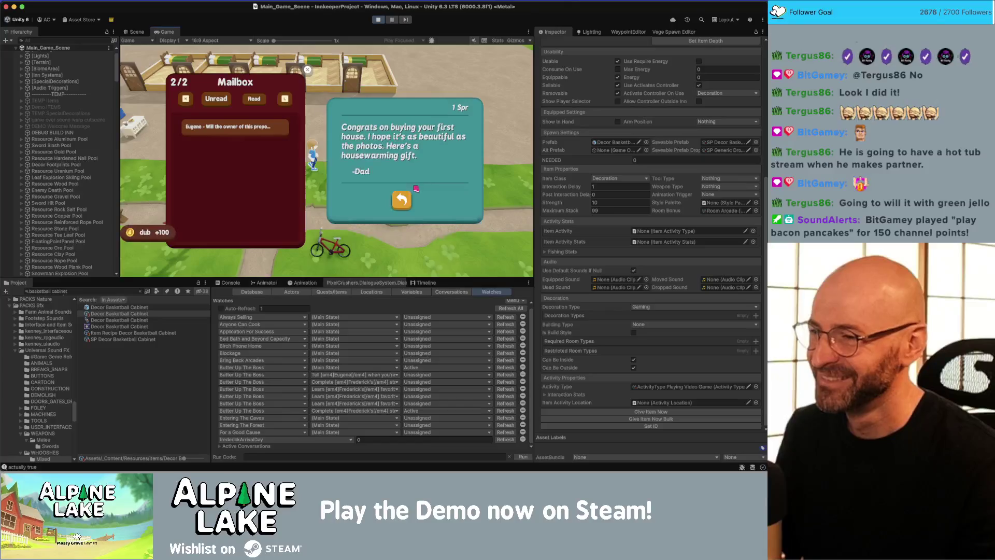
- Read the Town Council letter, close the mailbox, and dismiss the Scary Letter task popup
left_click(403, 203)
left_click(401, 206)
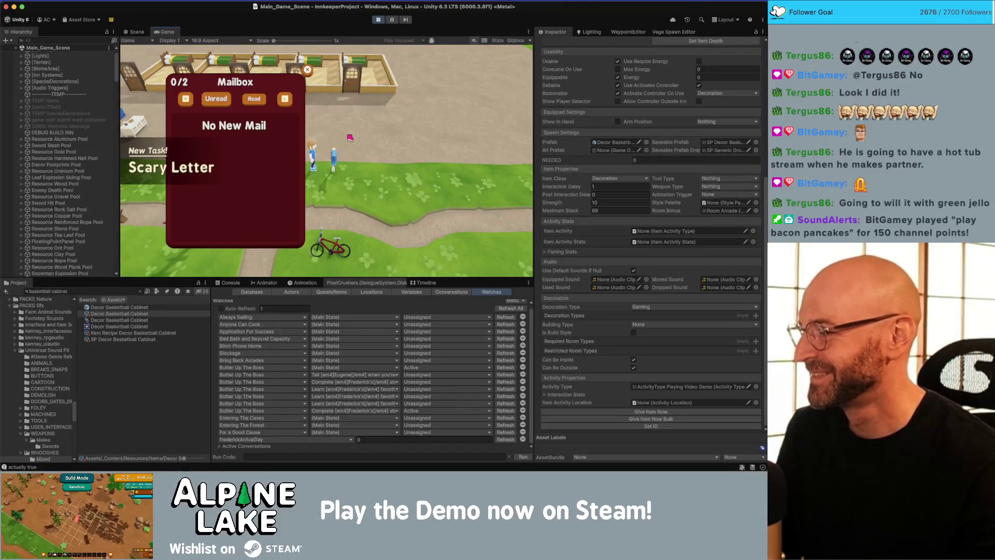
left_click(310, 71)
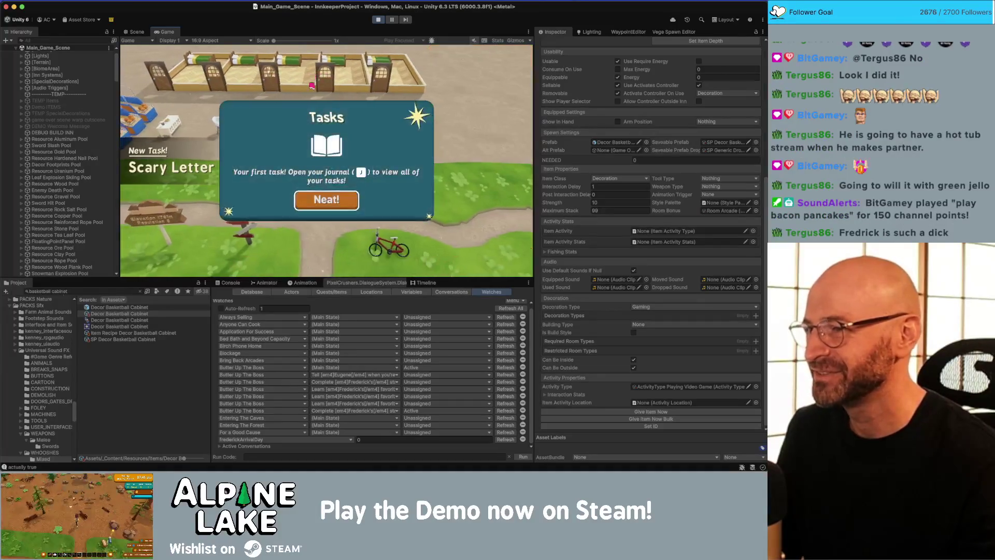
left_click(327, 200)
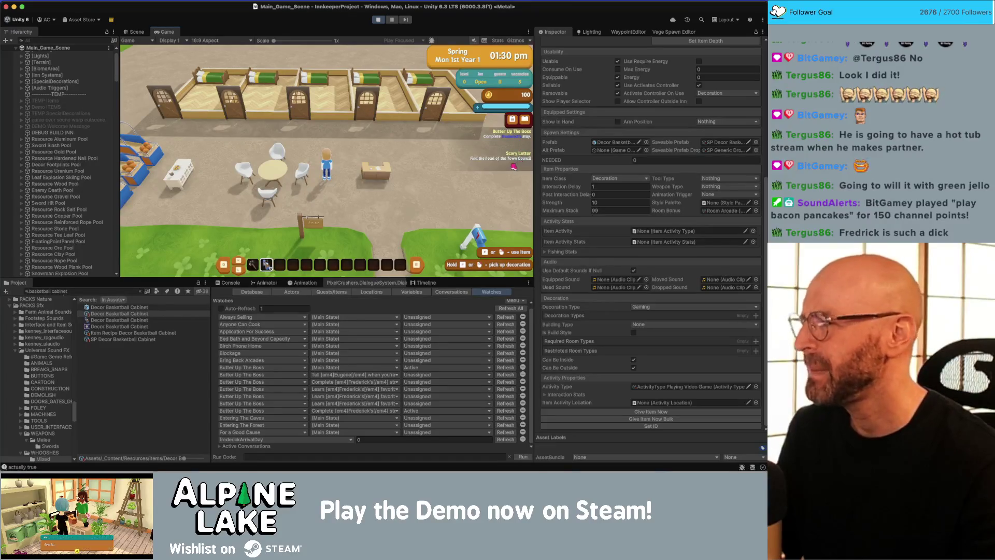
scroll(74, 166, "down", 10)
scroll(73, 166, "down", 15)
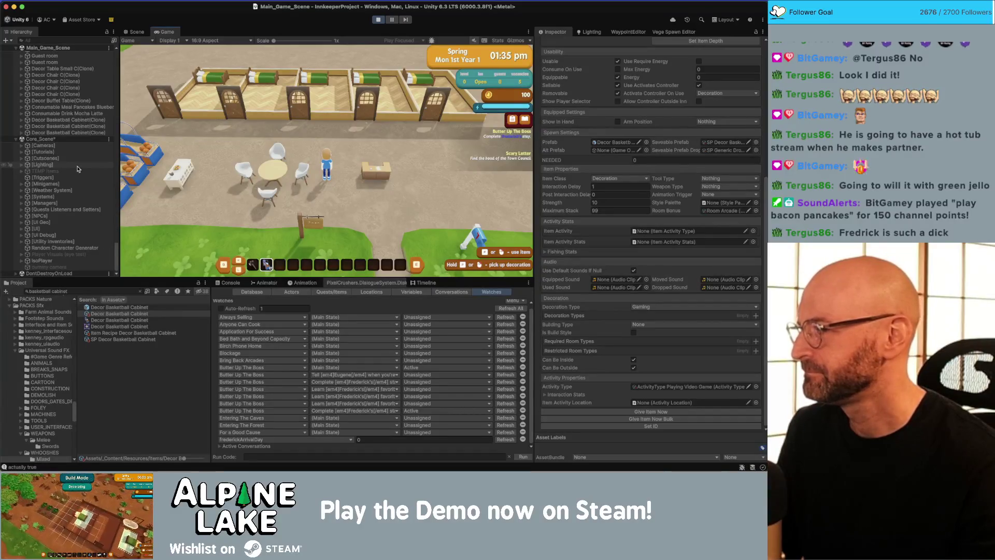
- Expand [UI], Time Canvas and Panel in the Hierarchy
left_click(82, 225)
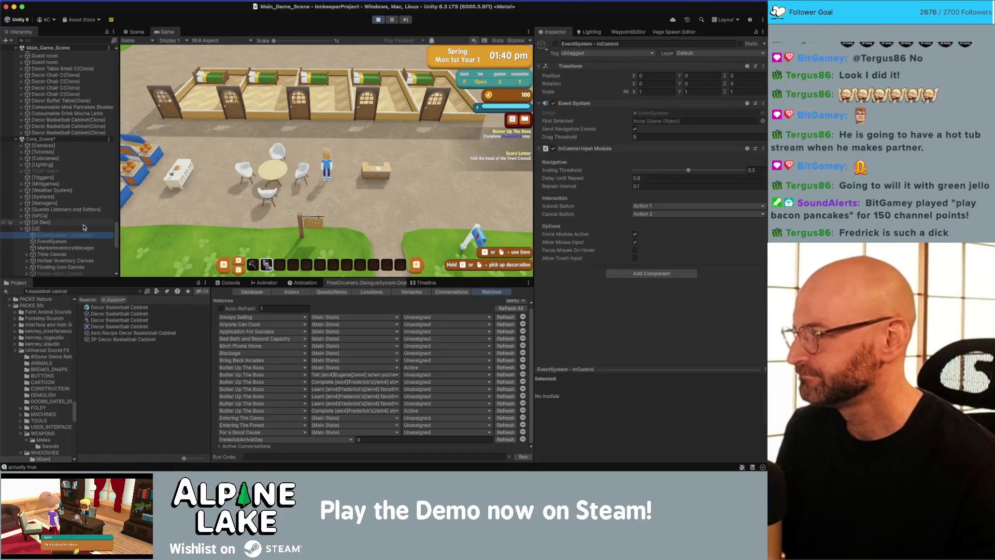
scroll(85, 225, "down", 10)
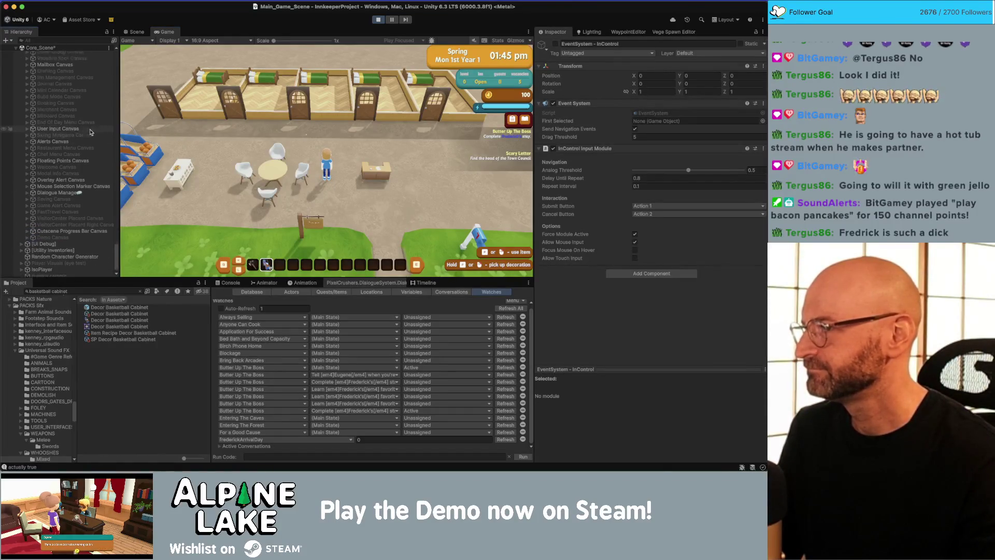
scroll(96, 158, "down", 12)
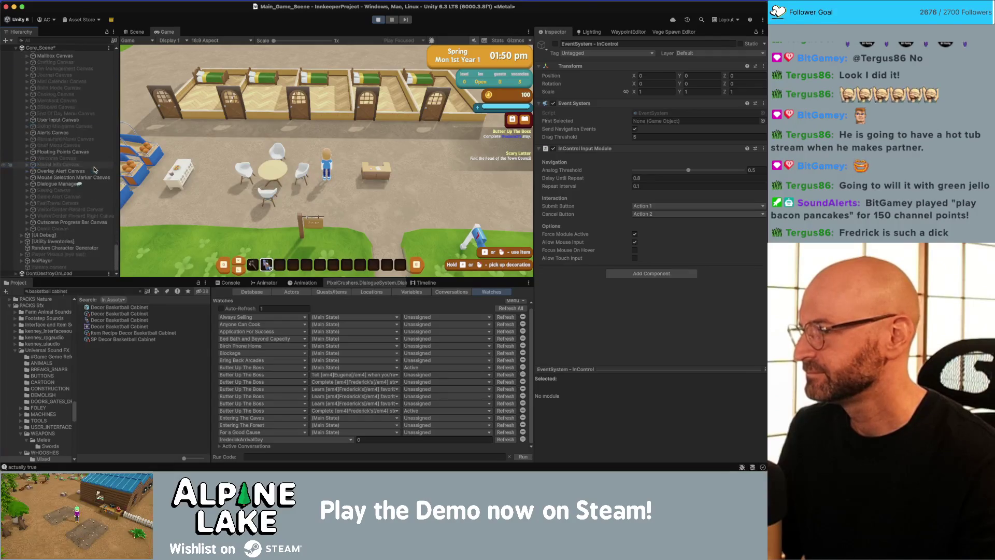
scroll(94, 165, "up", 20)
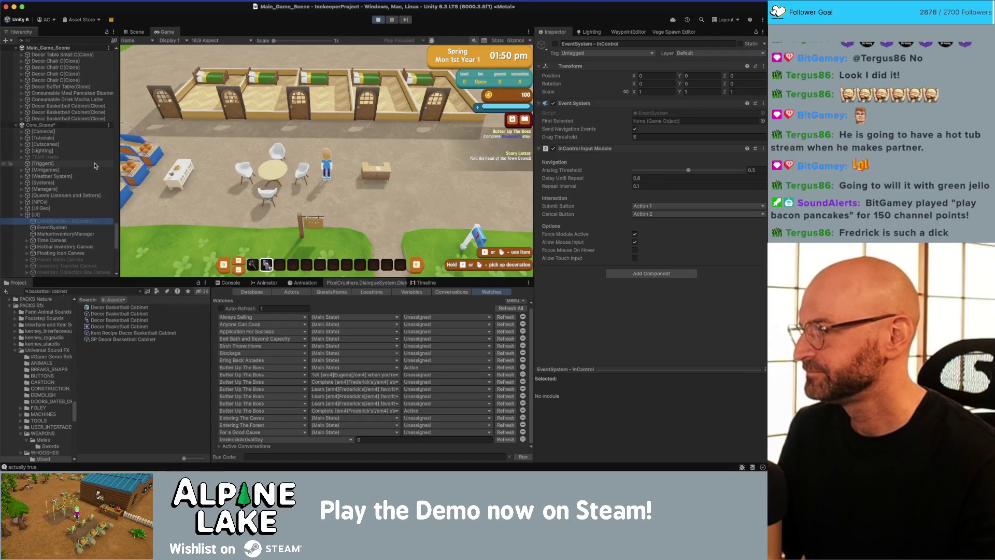
left_click(77, 240)
scroll(78, 235, "down", 5)
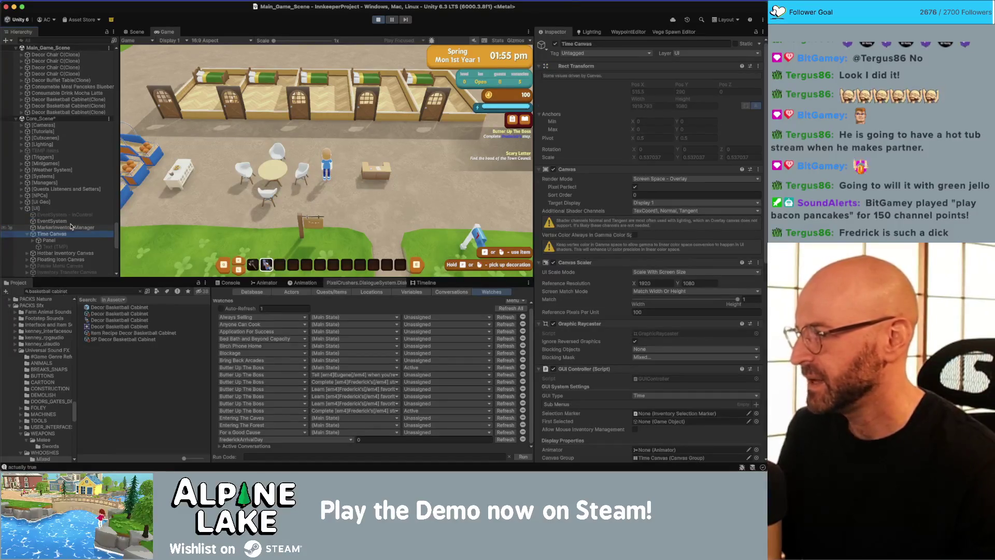
left_click(33, 182)
left_click(61, 188)
scroll(71, 227, "down", 4)
- Select Butter Up The Boss under Innkeep Quest Tracker HUD and frame it in Scene view
key("Down")
key("Down")
key("Down")
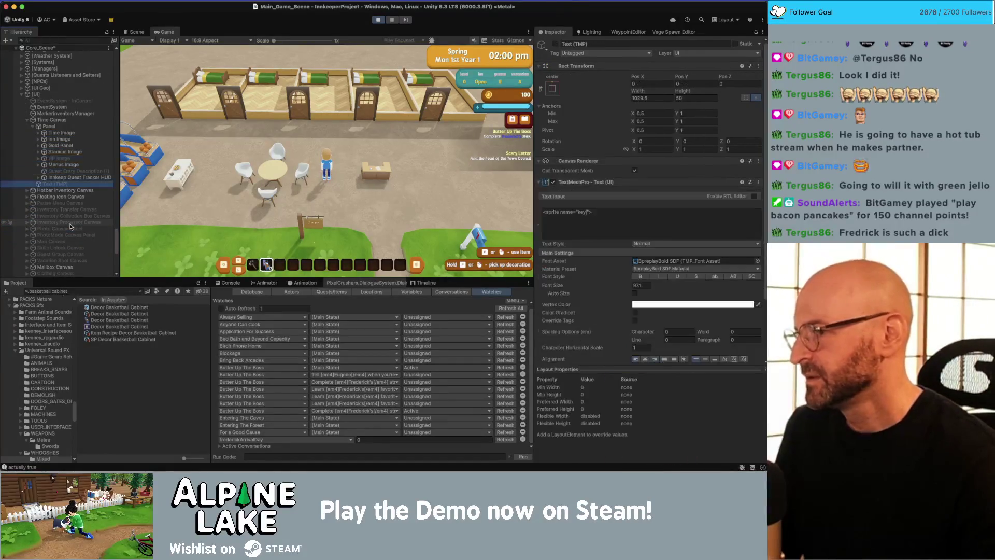
key("Right")
key("Down")
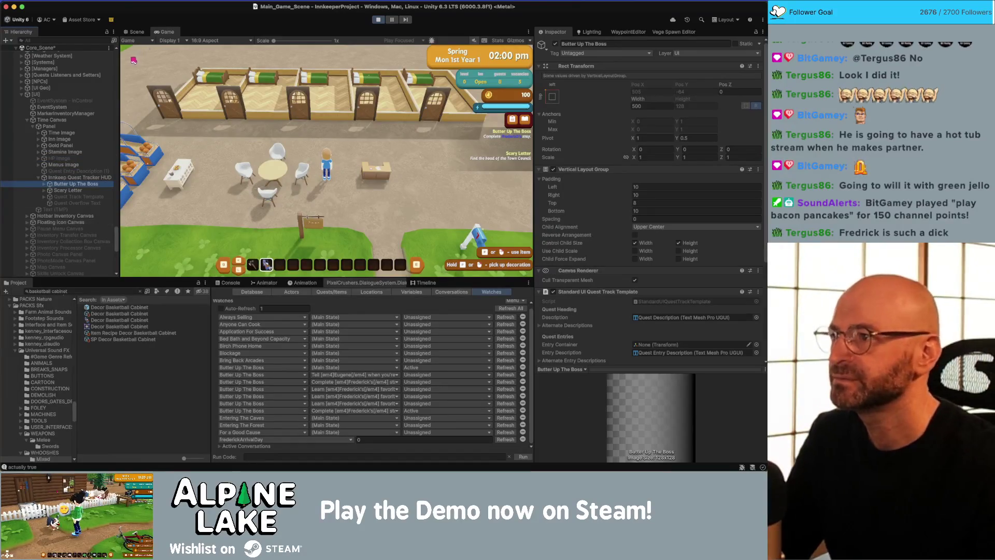
left_click(136, 32)
key("f")
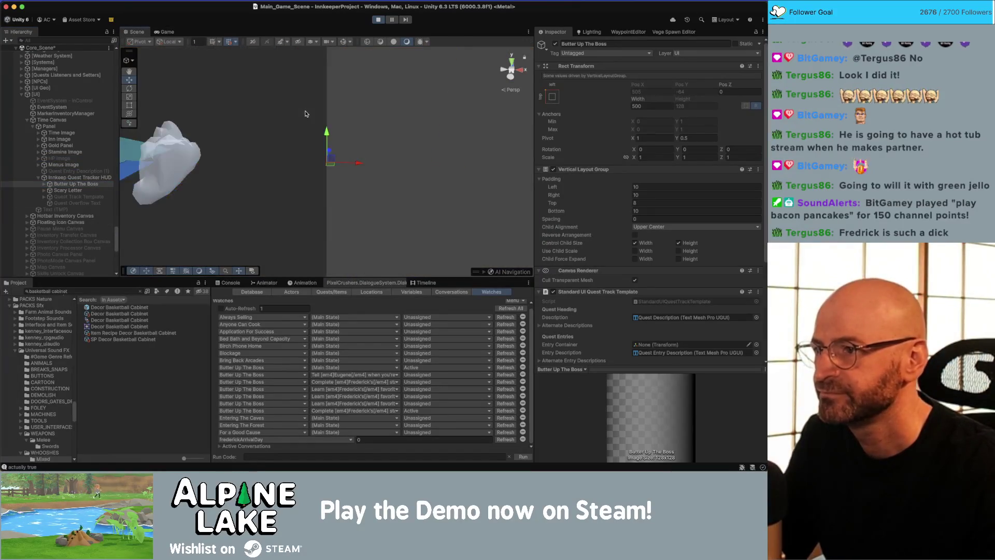
- Show UI rect outlines in the Scene view and edit the quest entry's bottom padding
left_click(346, 43)
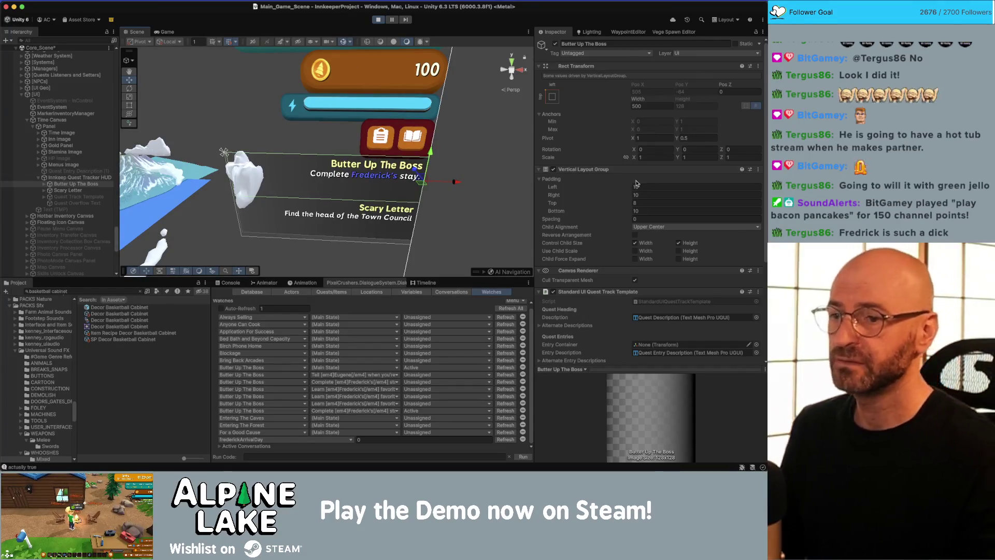
scroll(638, 182, "down", 3)
left_click(646, 165)
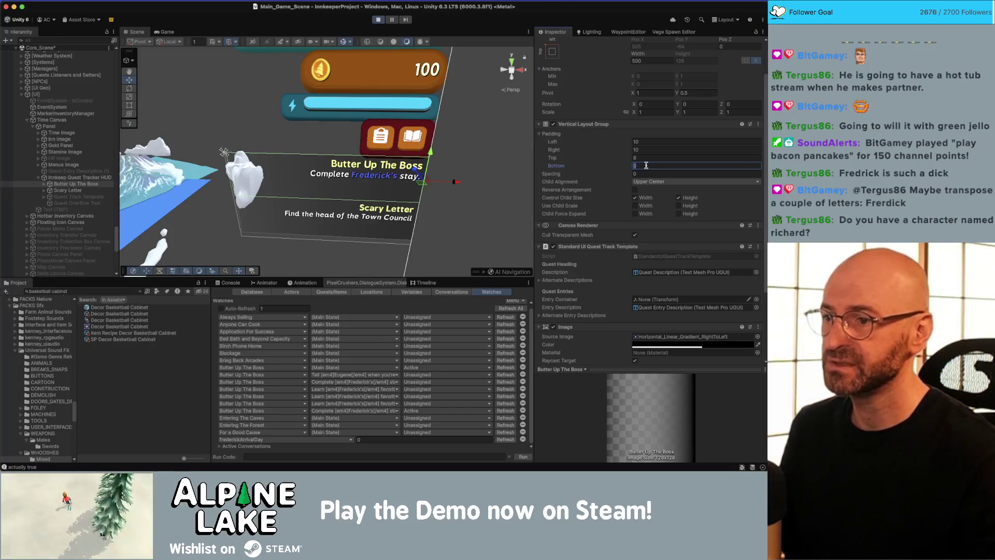
mouse_move(401, 192)
left_mouse_down()
mouse_move(423, 155)
mouse_move(415, 144)
mouse_move(391, 163)
left_mouse_up()
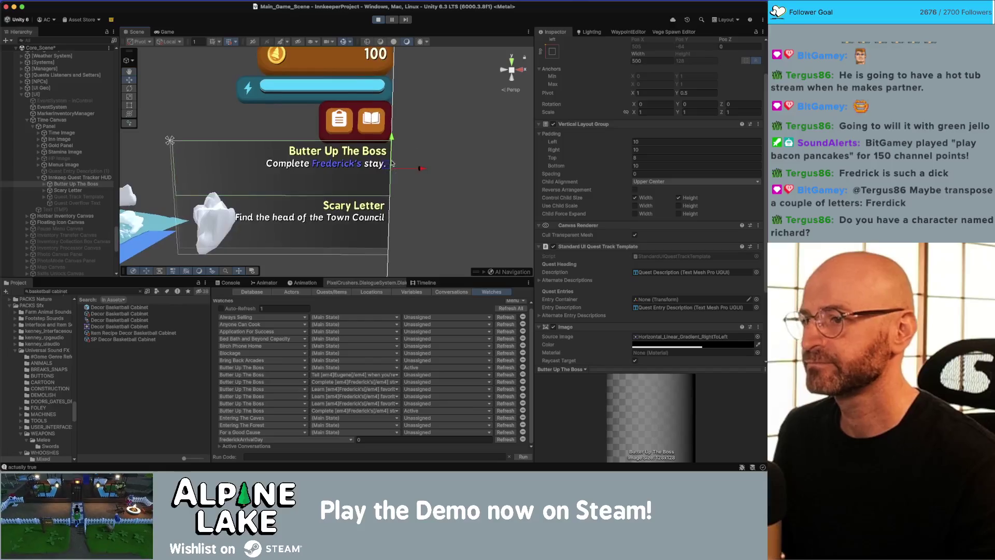
- Inspect the Butter Up The Boss entry's Quest Description and Quest Entry Description texts
left_click(44, 184)
left_click(59, 190)
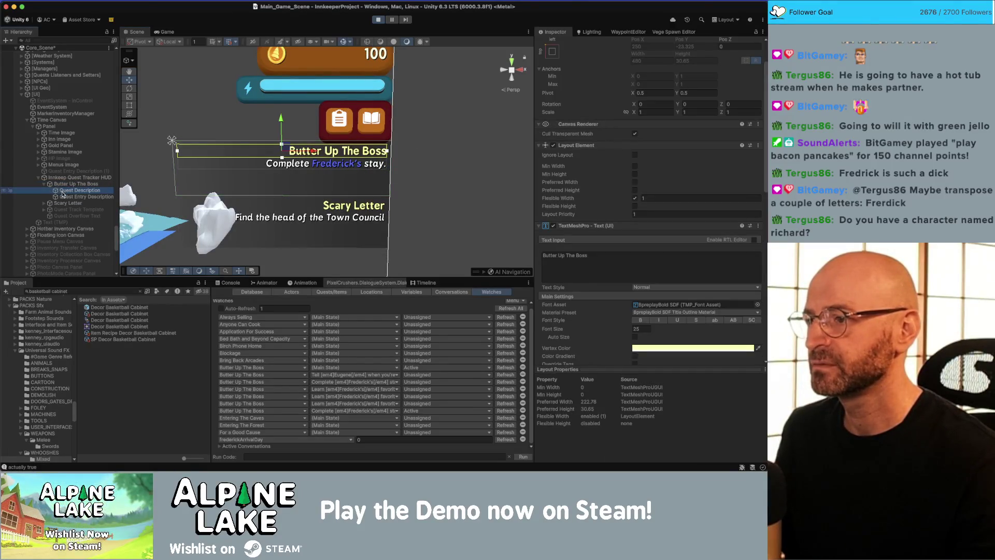
left_click(63, 196)
left_click(66, 185)
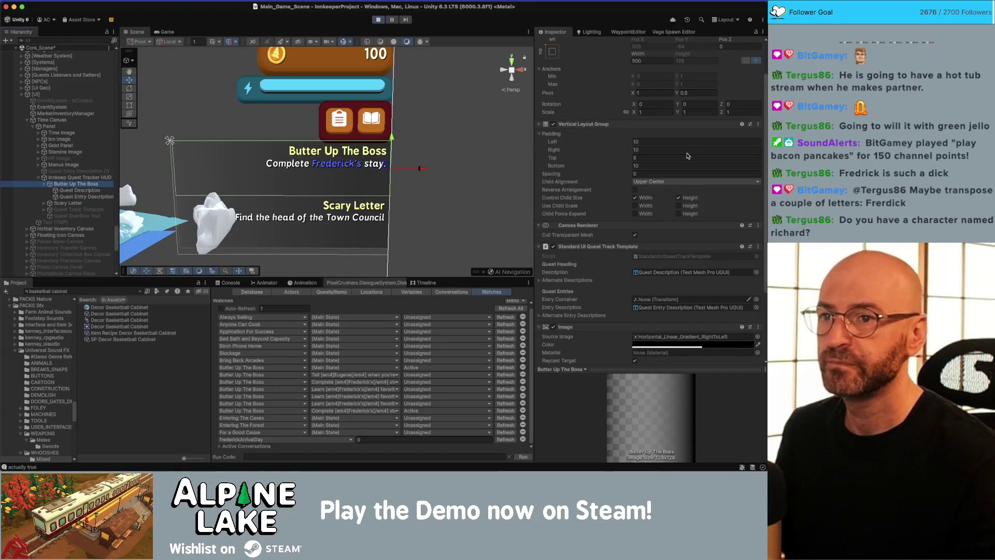
scroll(678, 141, "up", 3)
scroll(632, 277, "down", 10)
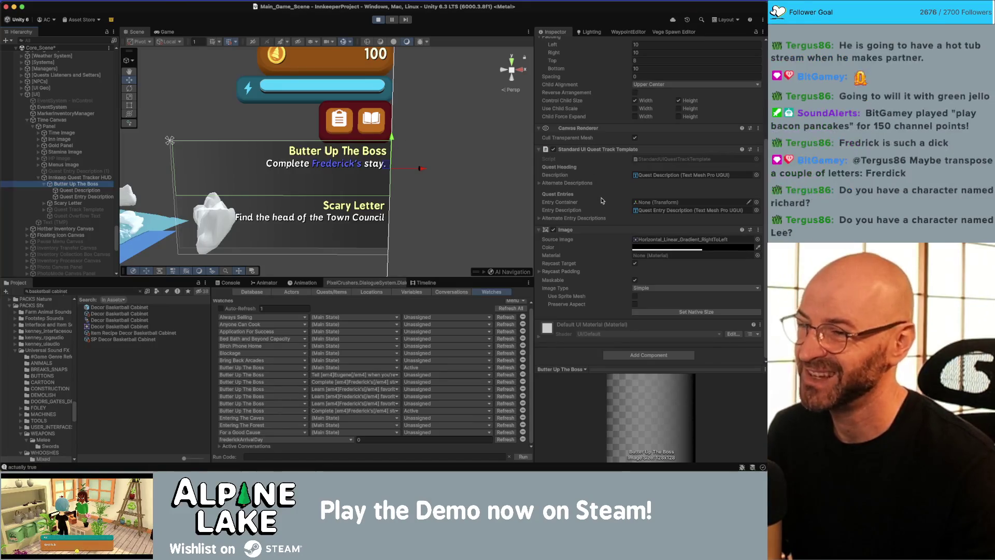
- Toggle Control Child Size Height on the Inkkeep Quest Tracker HUD, then return to the Game view
left_click(83, 177)
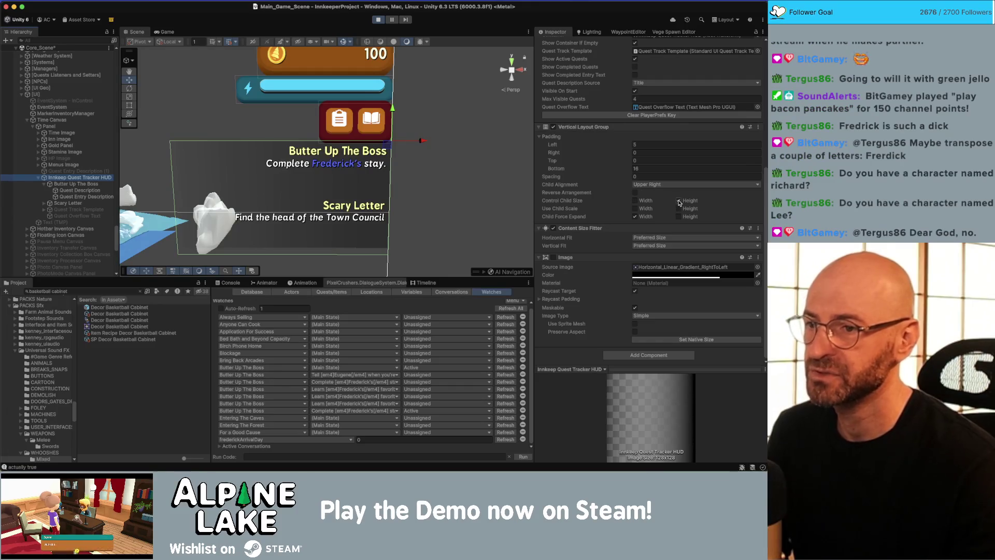
left_click(678, 201)
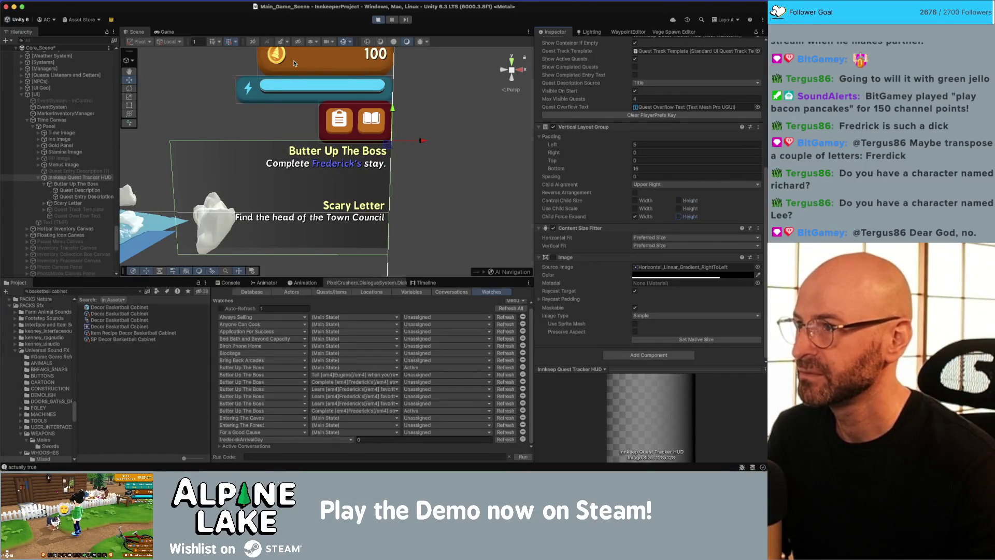
left_click(174, 34)
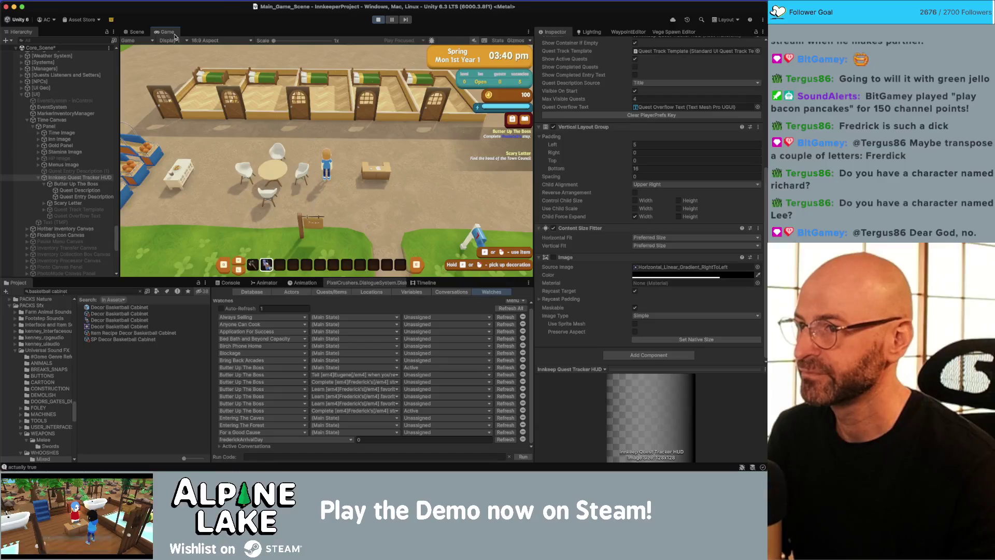
- Enable Control Child Size Height and set the layout's Padding Bottom to -21
left_click(678, 201)
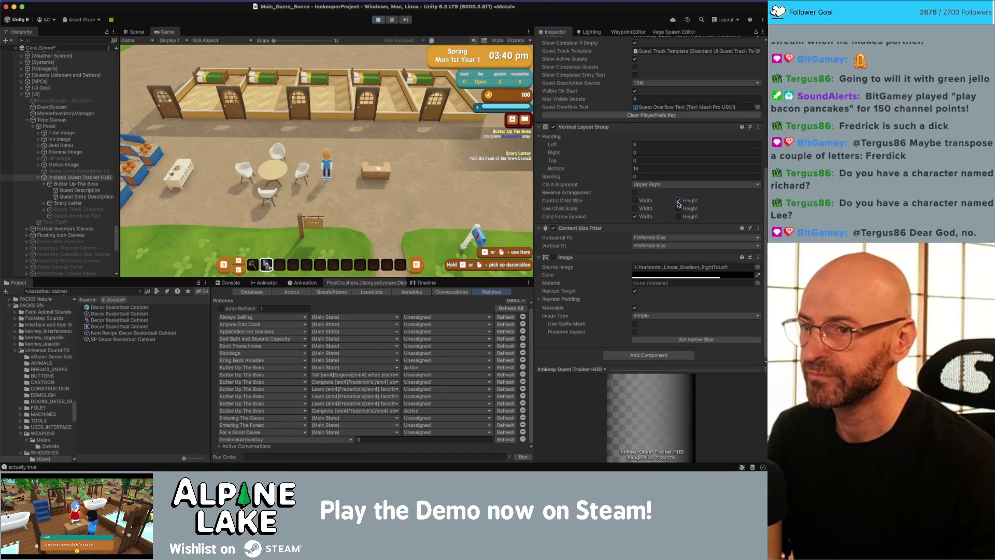
left_click_drag(622, 172, 605, 172)
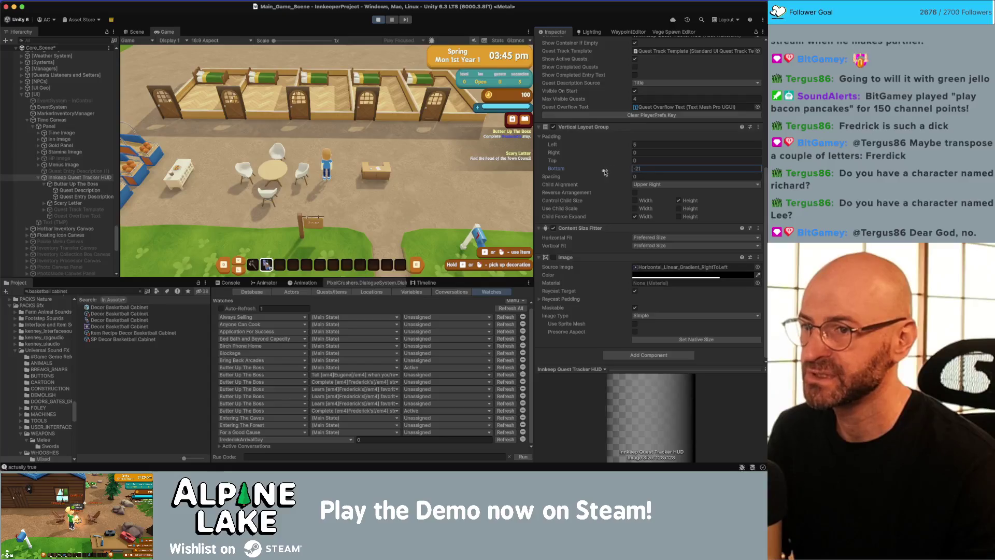
left_click(636, 170)
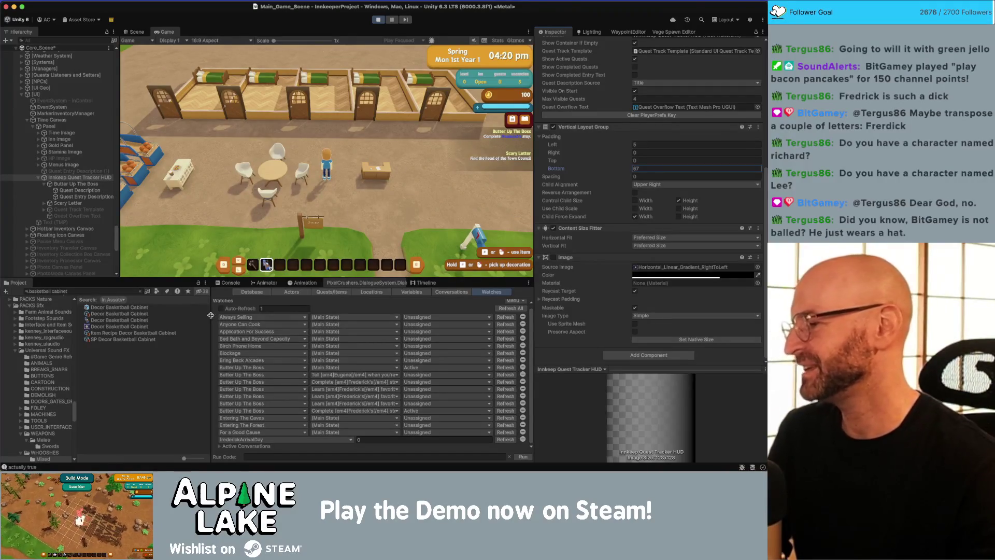
- Search the Project for 'names' and open NamesMale.txt in the code editor
left_click(95, 292)
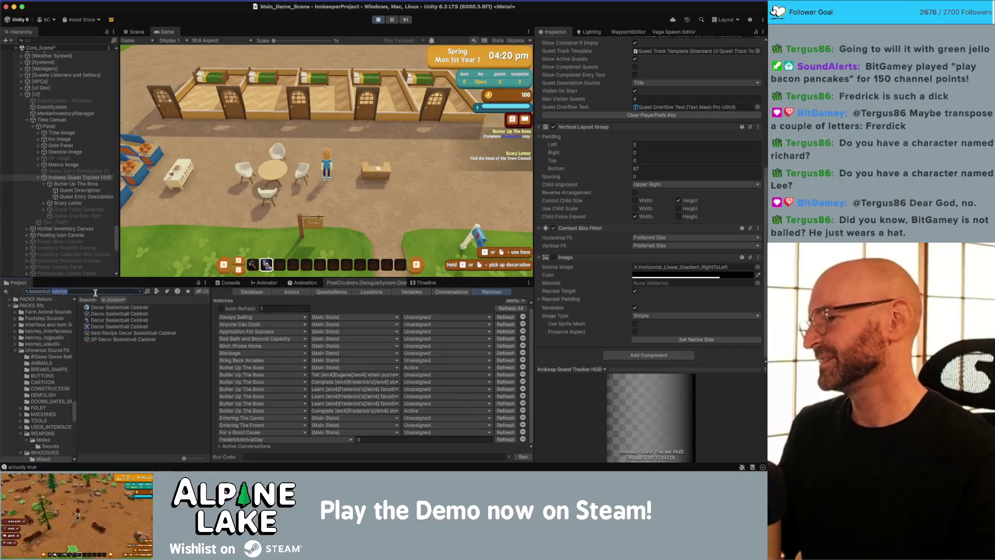
type("names")
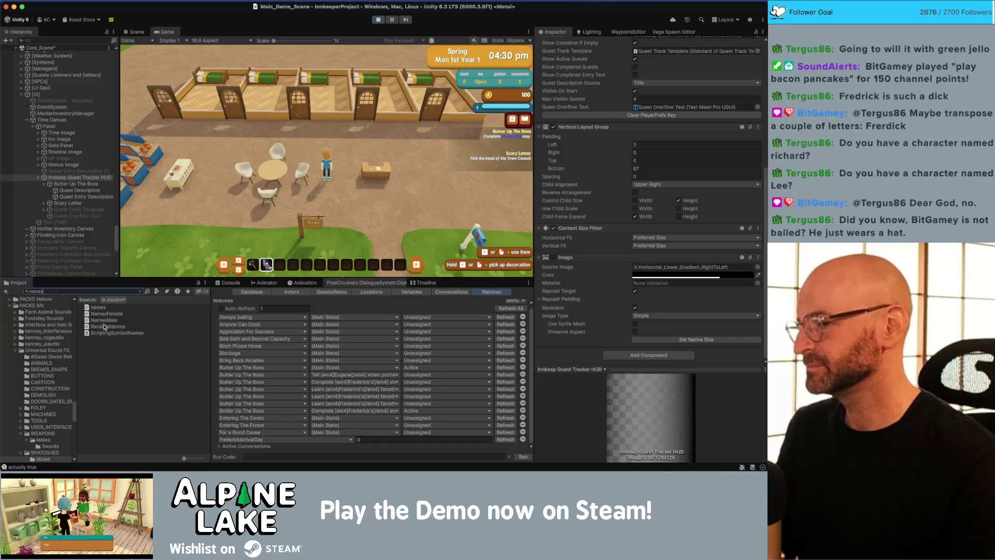
left_click(104, 320)
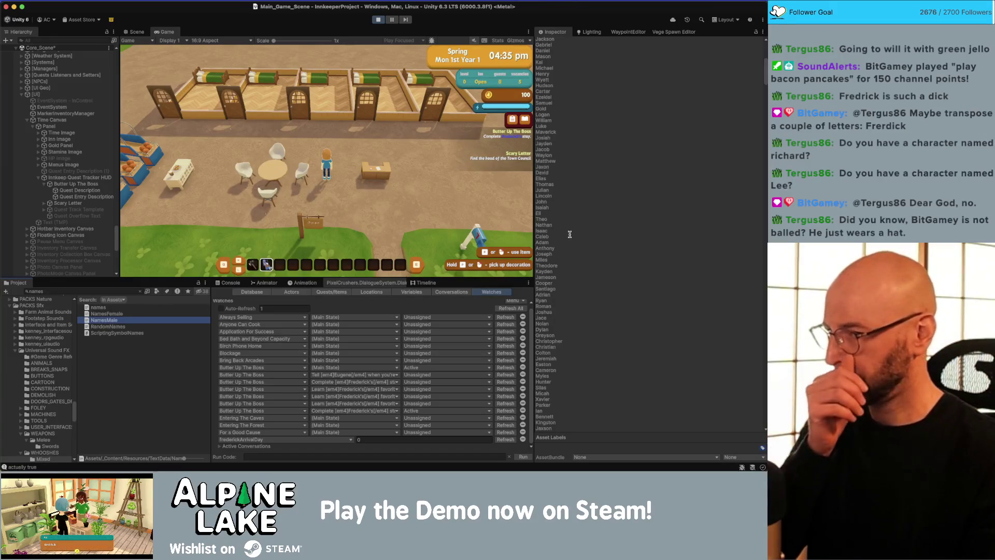
scroll(559, 241, "down", 1)
double_click(104, 320)
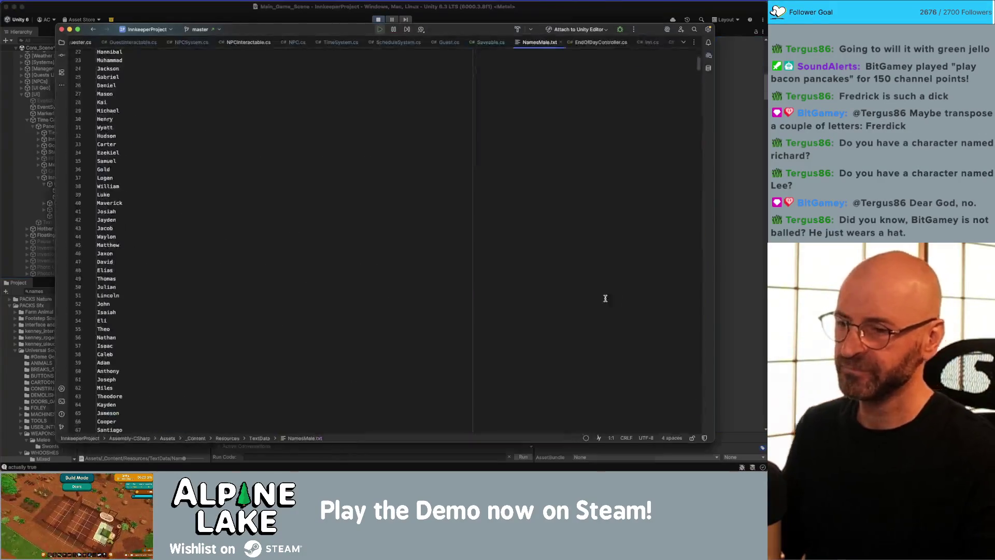
- Search NamesMale.txt for 'lee' to confirm the name Lee is listed
left_click(258, 217)
key("super+f")
type("lee")
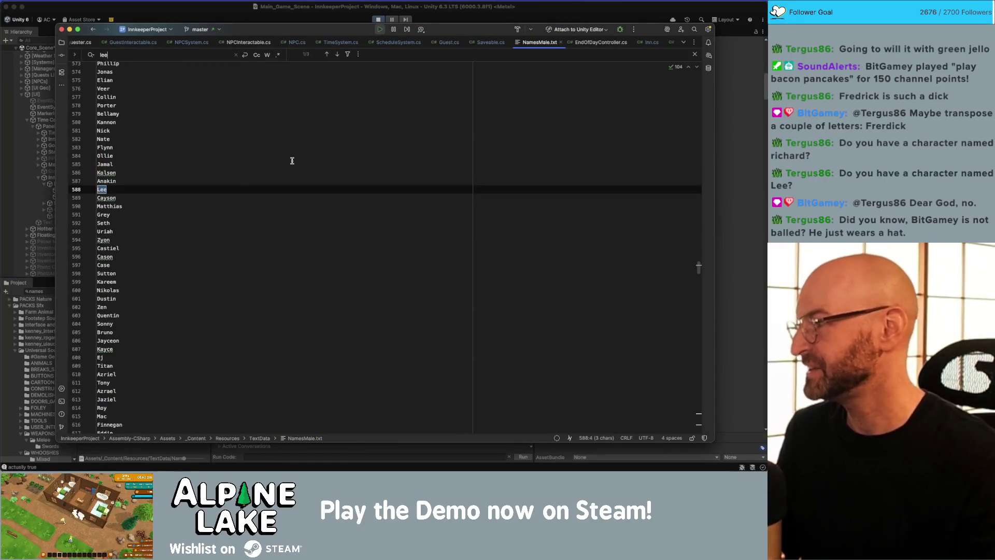
left_click(176, 168)
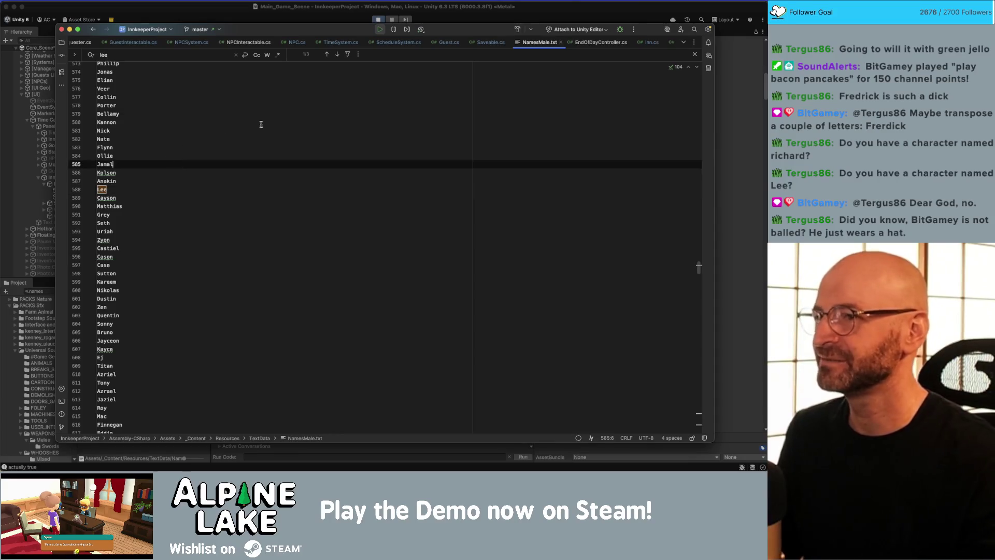
scroll(574, 189, "up", 4)
- Close the NamesMale.txt and Saveable.cs tabs and return to Unity
middle_click(549, 47)
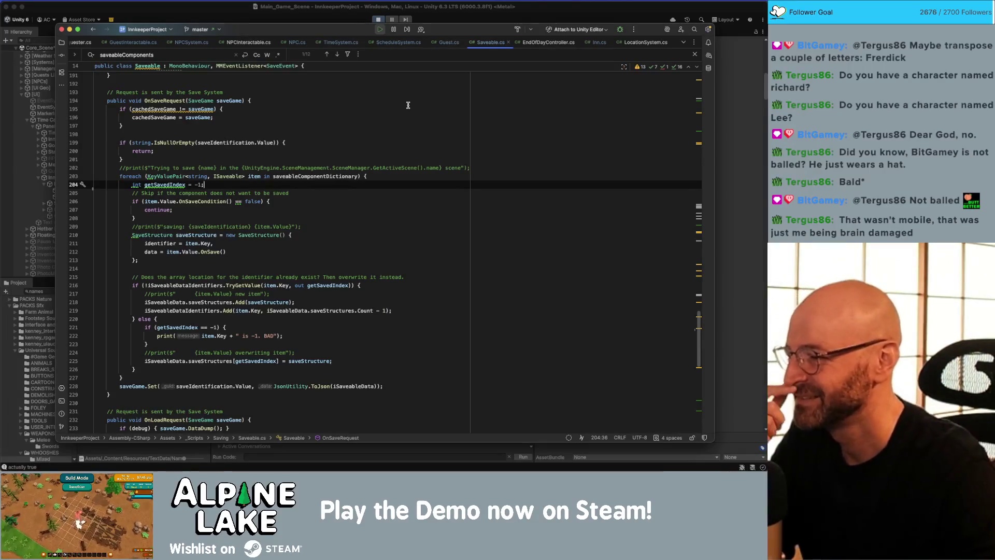
middle_click(490, 46)
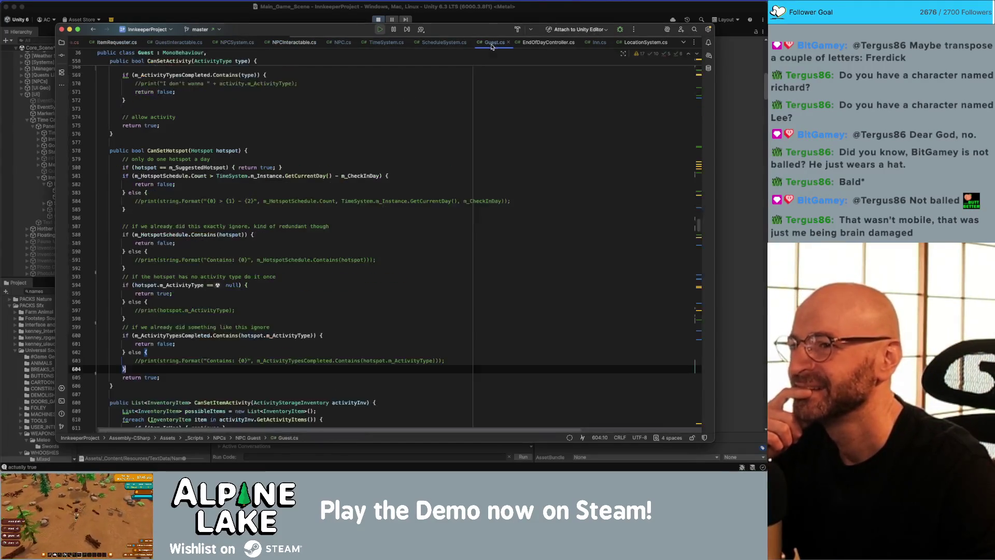
left_click(112, 8)
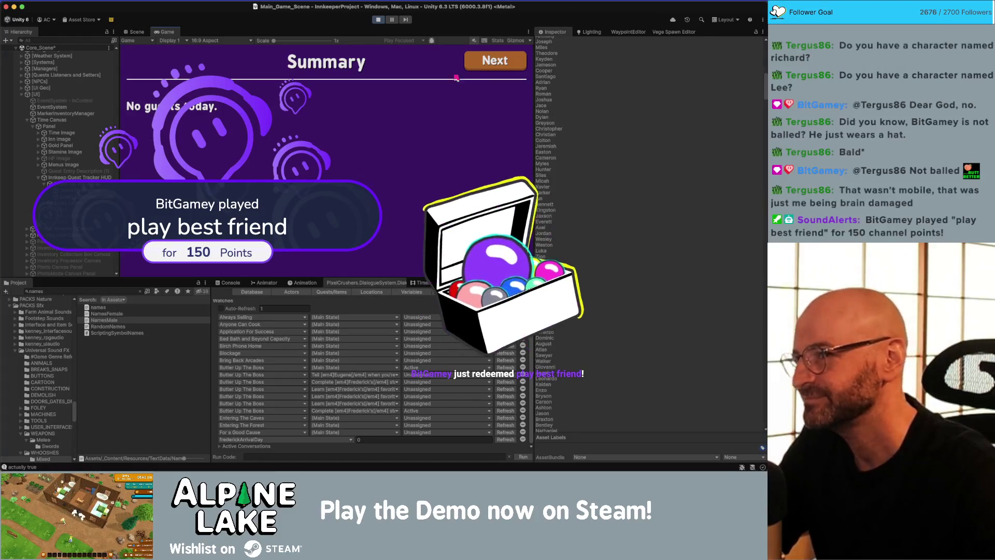
- Advance past the end-of-day summary to the next day and clear the Project search
left_click(472, 68)
left_click(472, 68)
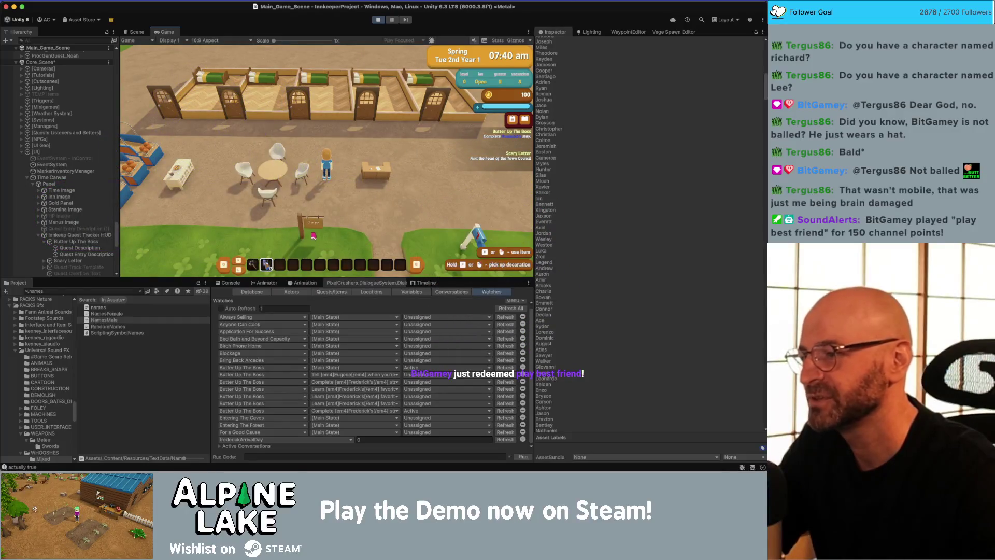
left_click(141, 291)
- Walk the player to Frederick and talk through his opening dialogue
key("s")
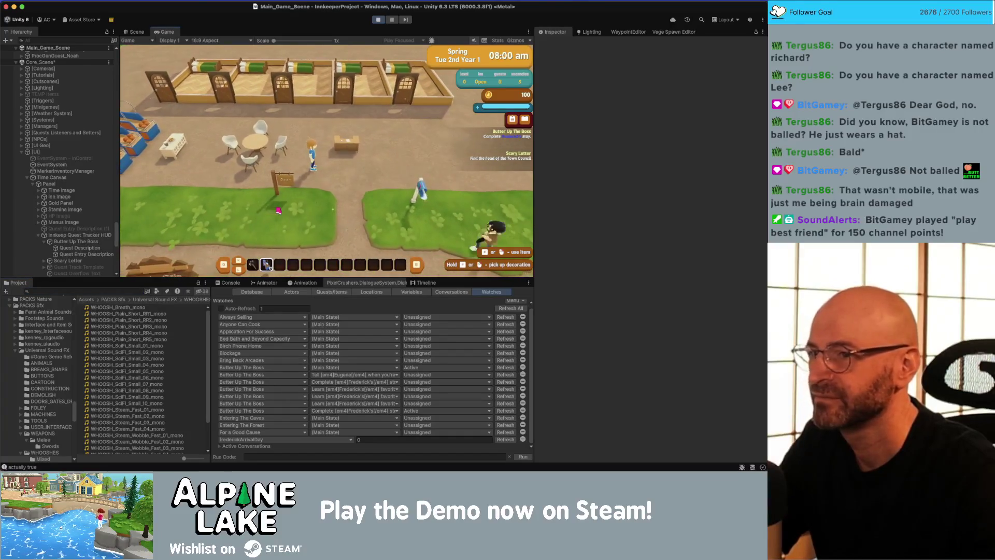
key("w")
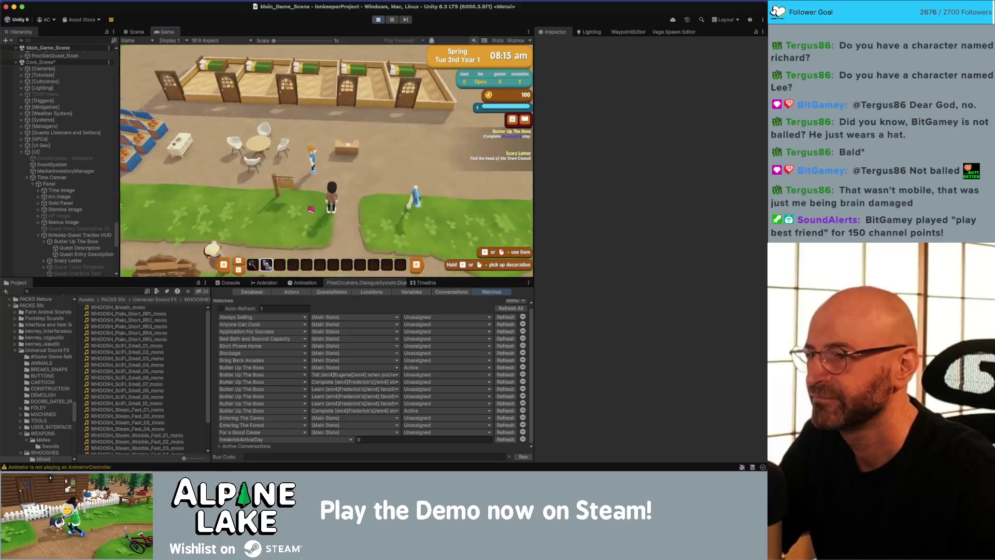
key("e")
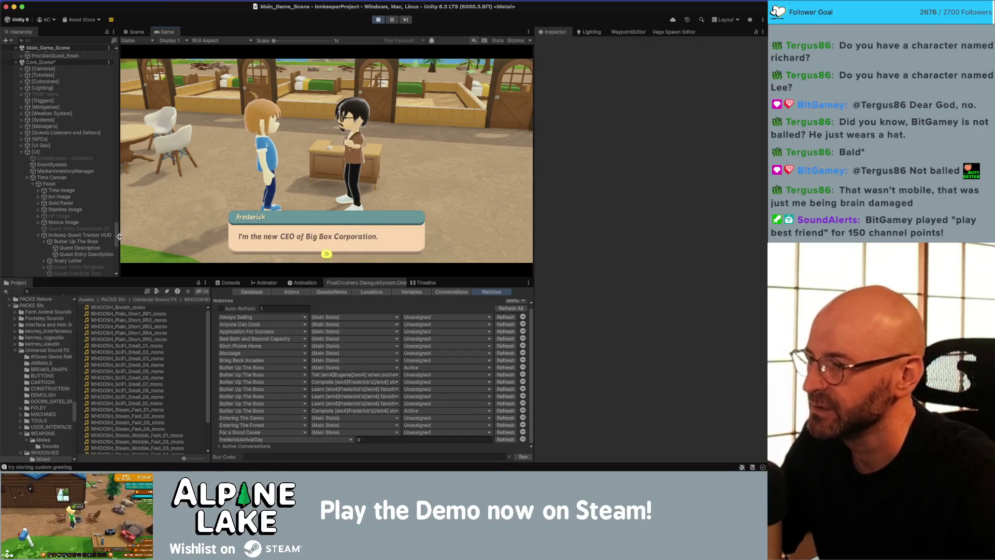
left_click(277, 238)
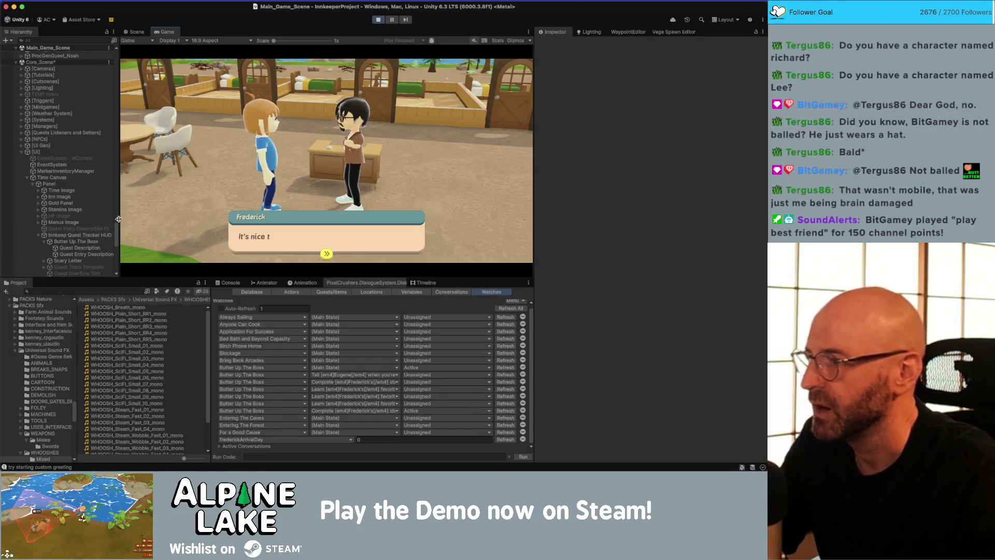
left_click(264, 237)
left_click(280, 232)
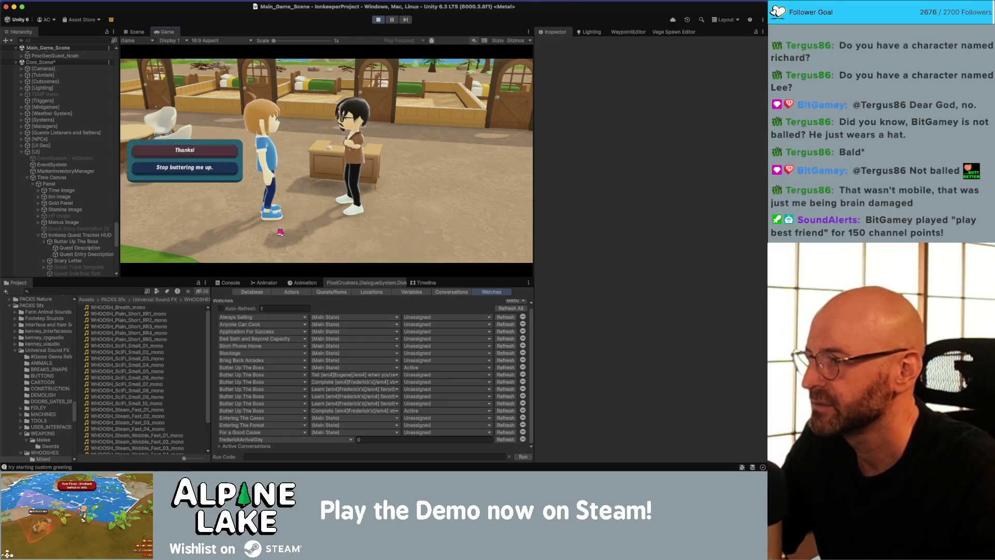
- Agree to find Frederick a room, assign and confirm it, then show the Console log
left_click(225, 169)
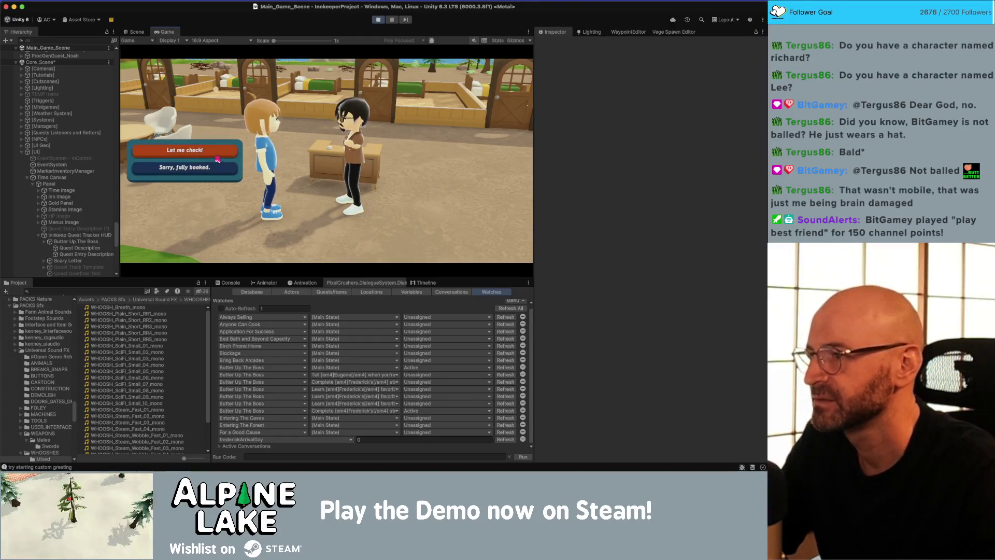
left_click(217, 158)
left_click(325, 199)
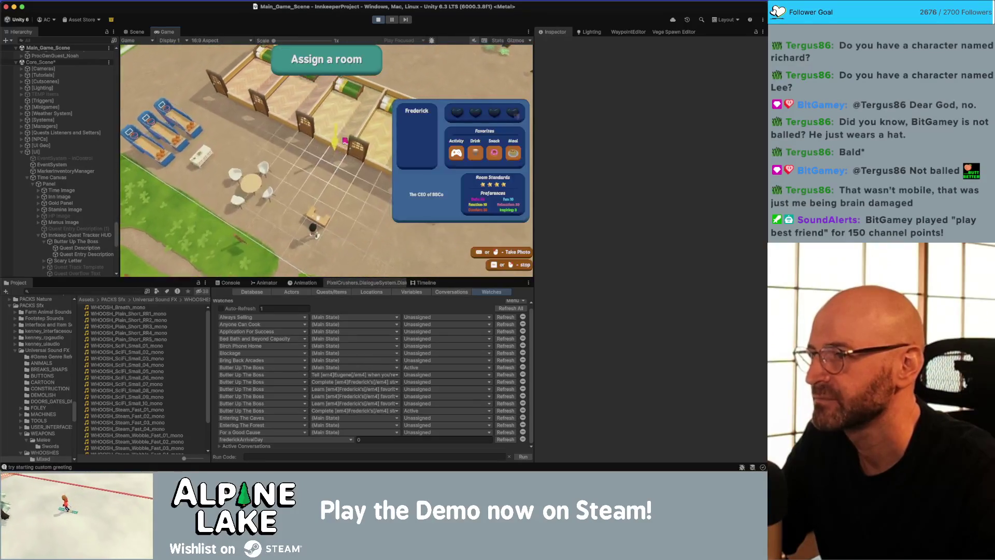
left_click(344, 141)
left_click(155, 200)
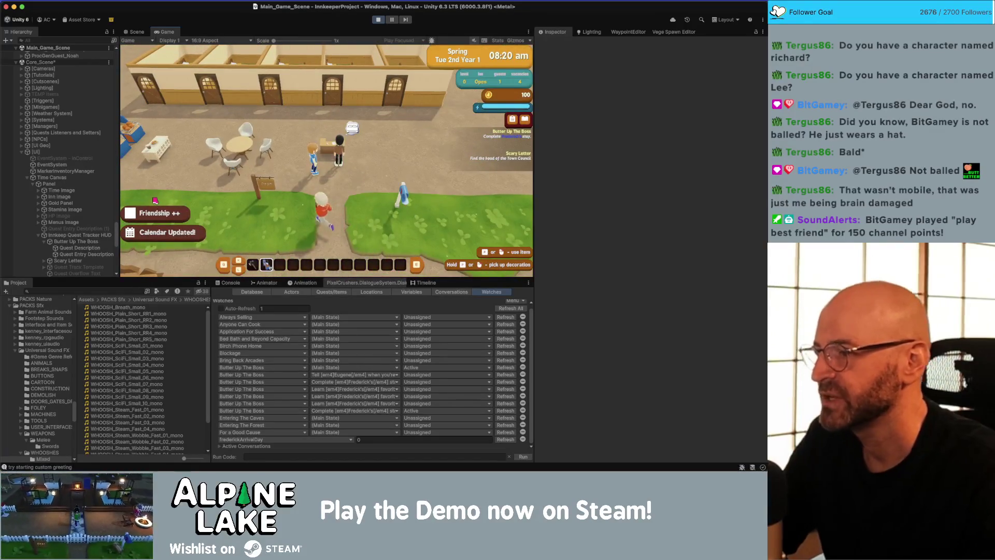
left_click(228, 282)
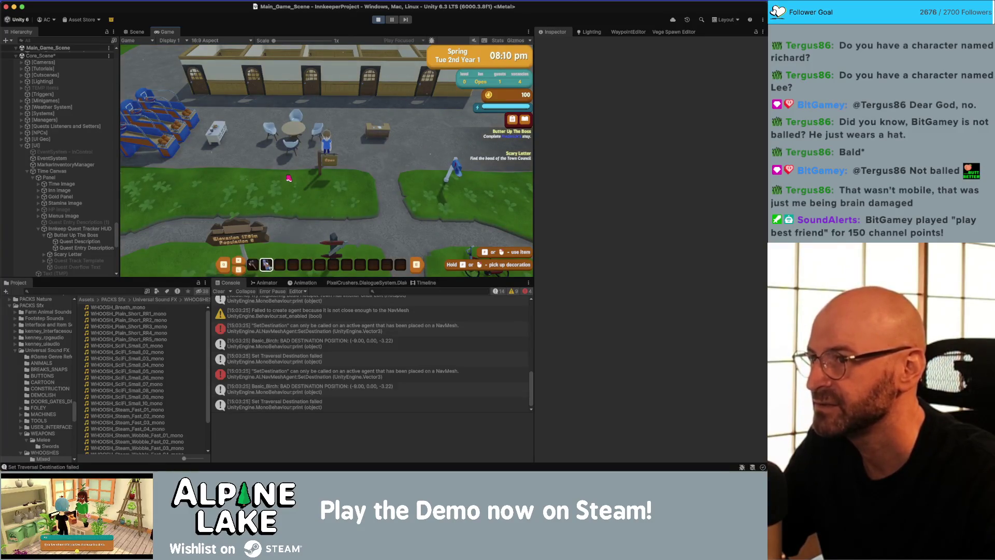
- Walk the innkeeper past the tables and round table, then up toward the inn until 10:00 pm
key("a")
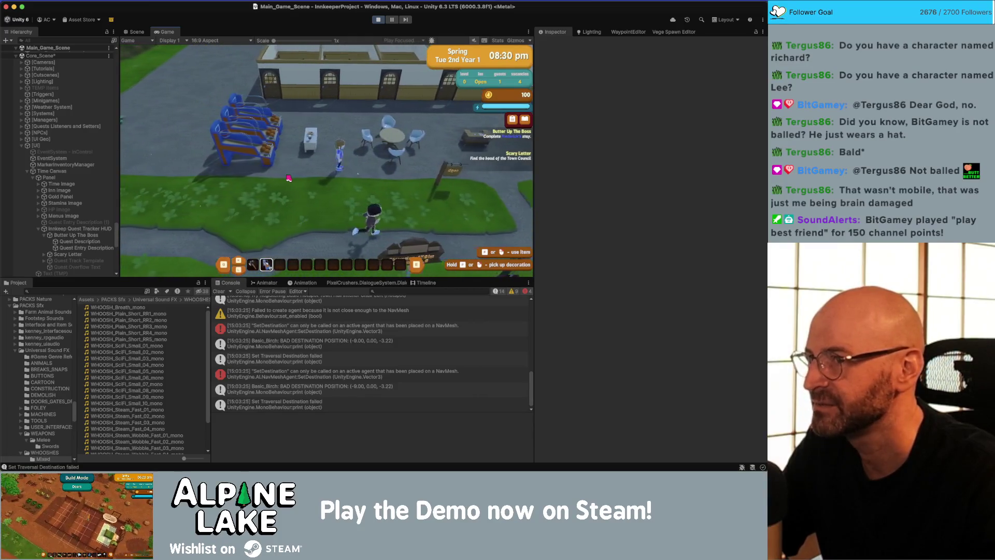
key("d")
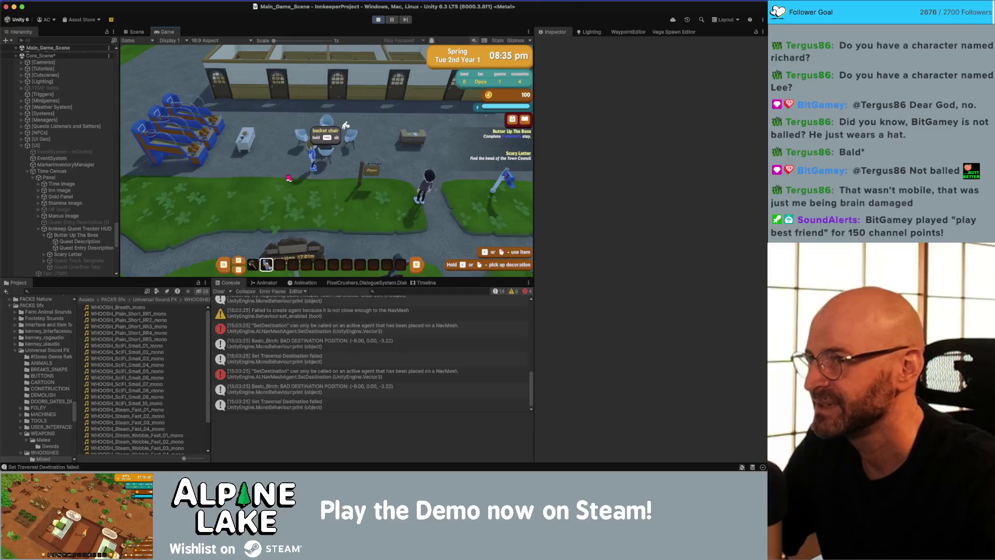
key("a")
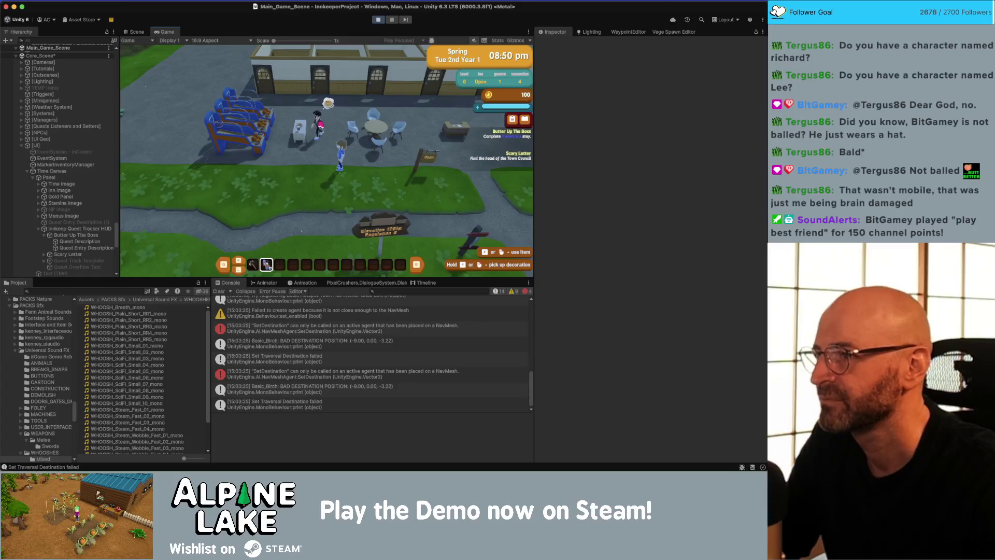
key("d")
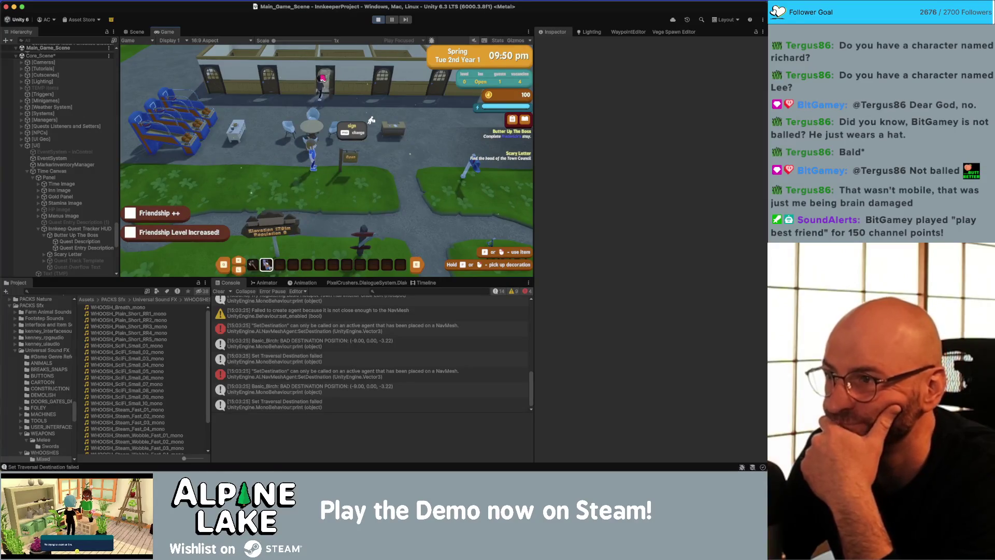
key("d")
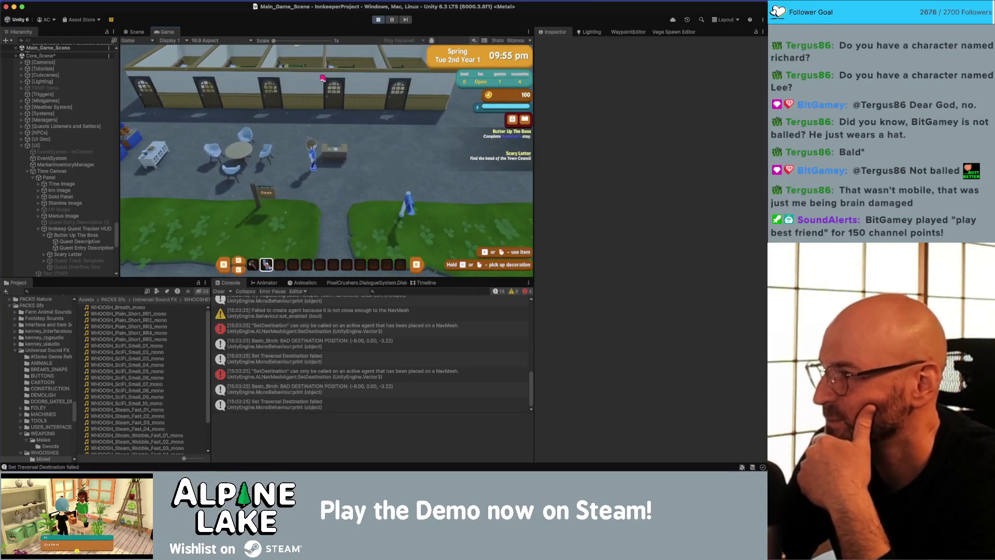
key("w")
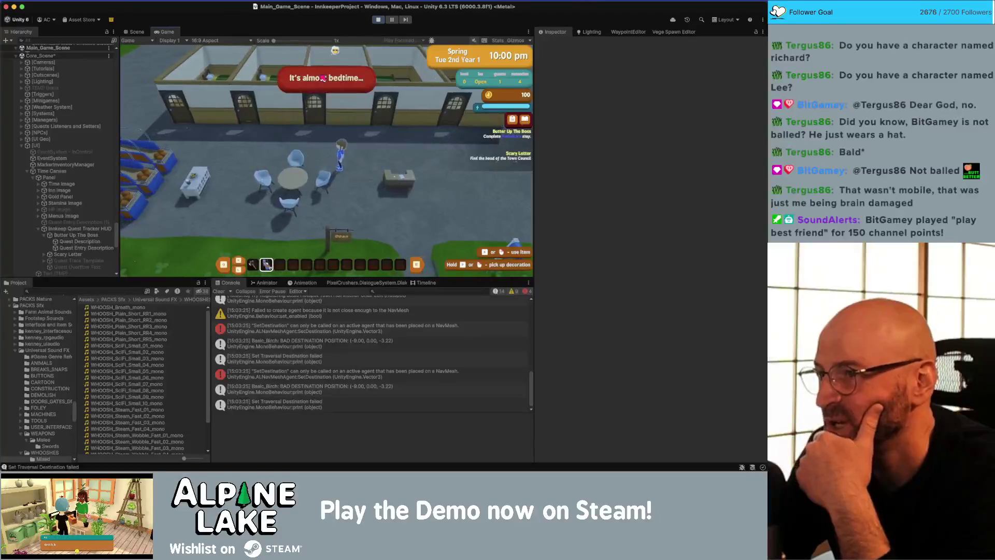
- Walk north through a guest room doorway and back out while the day ends into Spring 03
key("w")
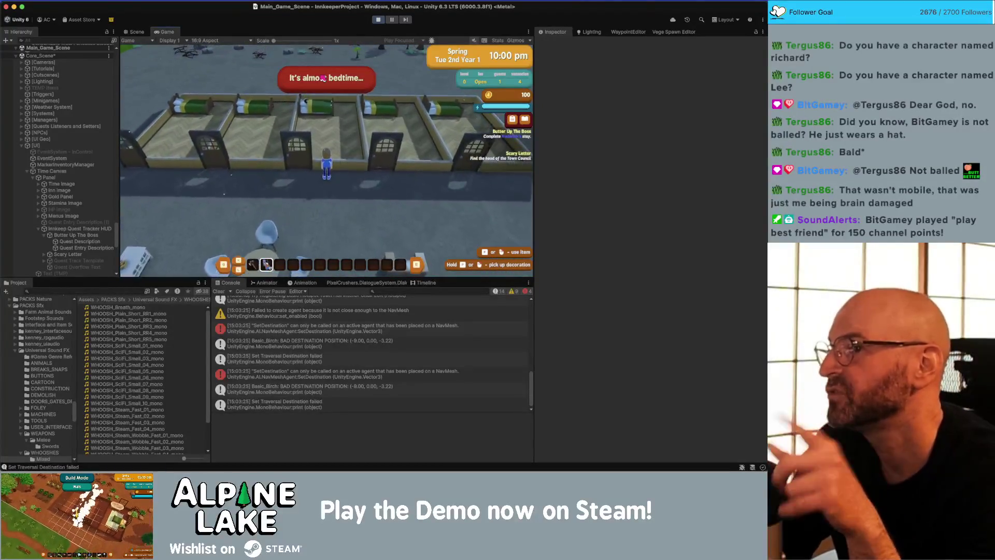
key("w")
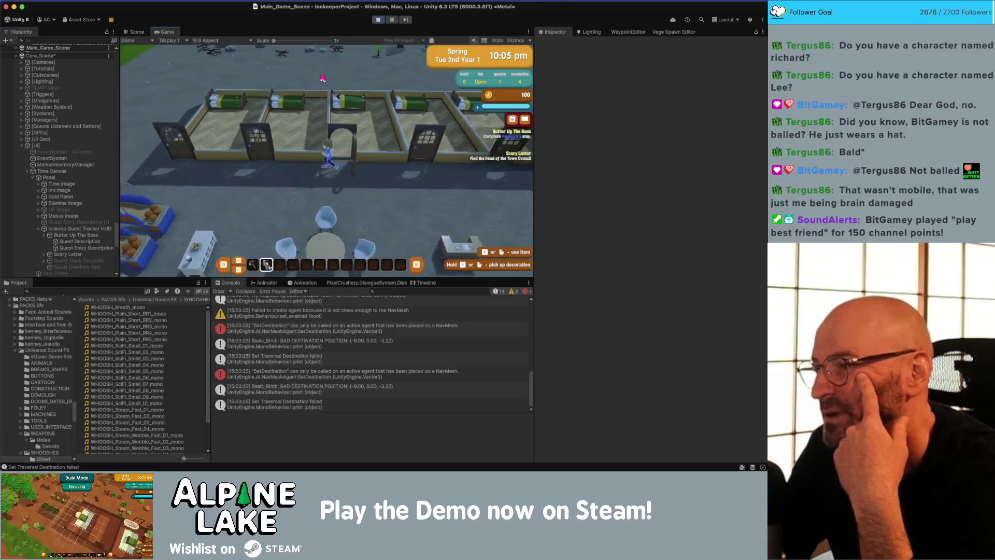
key("w")
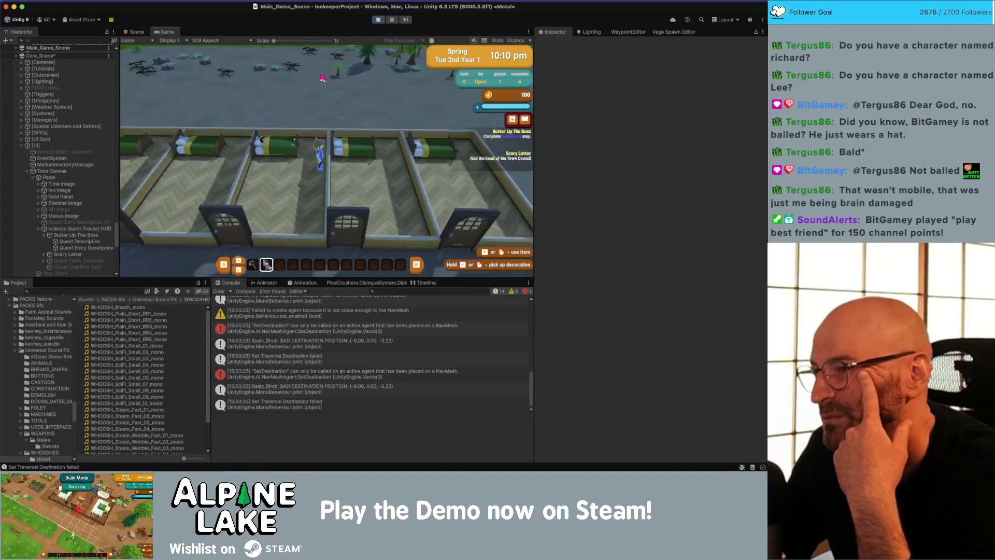
key("w")
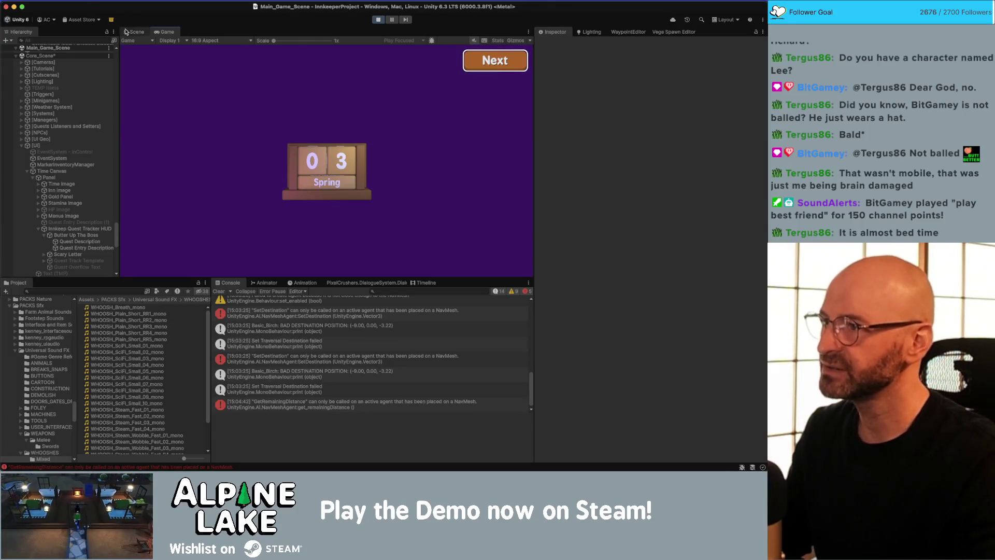
- Switch to the Scene view, frame the [UI] object, and fly the camera down to the terrain
left_click(136, 32)
mouse_move(204, 58)
left_mouse_down()
mouse_move(233, 92)
mouse_move(201, 95)
left_mouse_up()
left_click(51, 147)
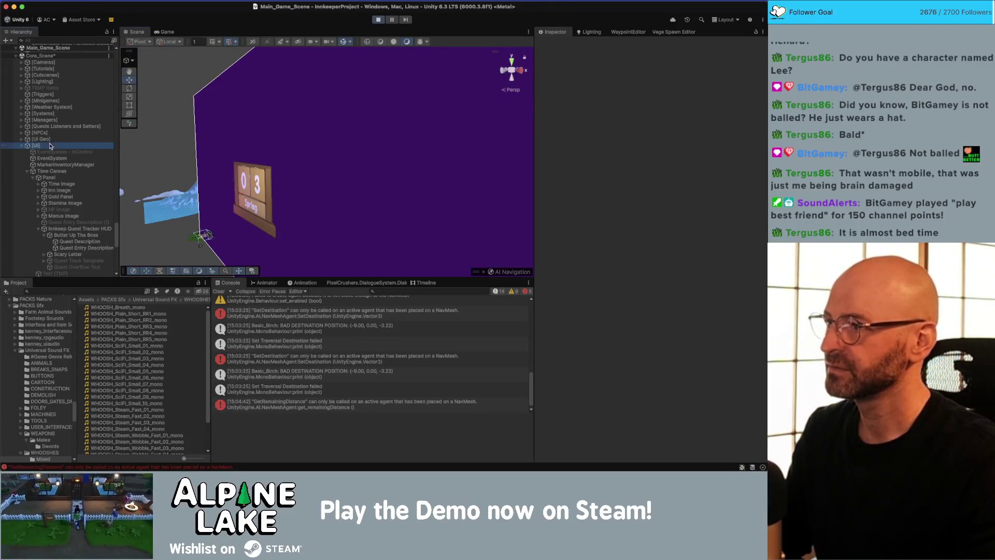
key("f")
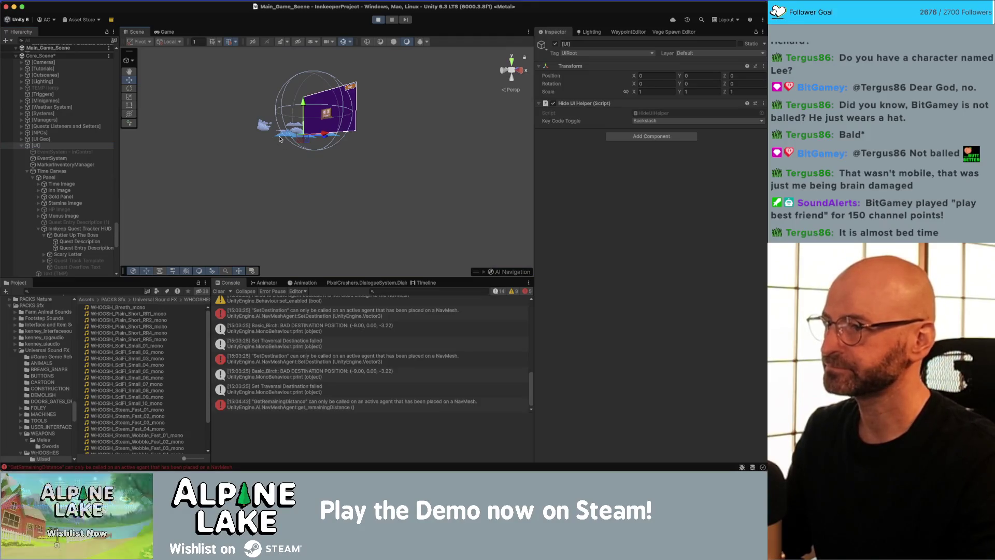
mouse_move(279, 139)
left_mouse_down()
mouse_move(406, 180)
mouse_move(467, 187)
mouse_move(394, 51)
mouse_move(369, 36)
mouse_move(345, 43)
mouse_move(326, 142)
mouse_move(195, 166)
mouse_move(274, 192)
mouse_move(249, 166)
left_mouse_up()
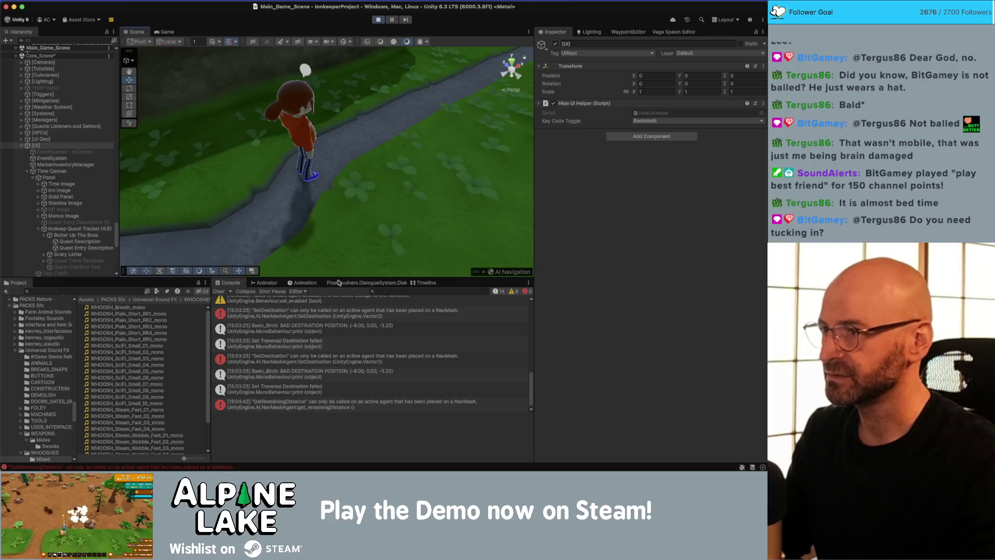
- Show the NavMesh overlay, select the [Warp] To Town point, and view the Basic_Birch error's stack trace
left_click(343, 42)
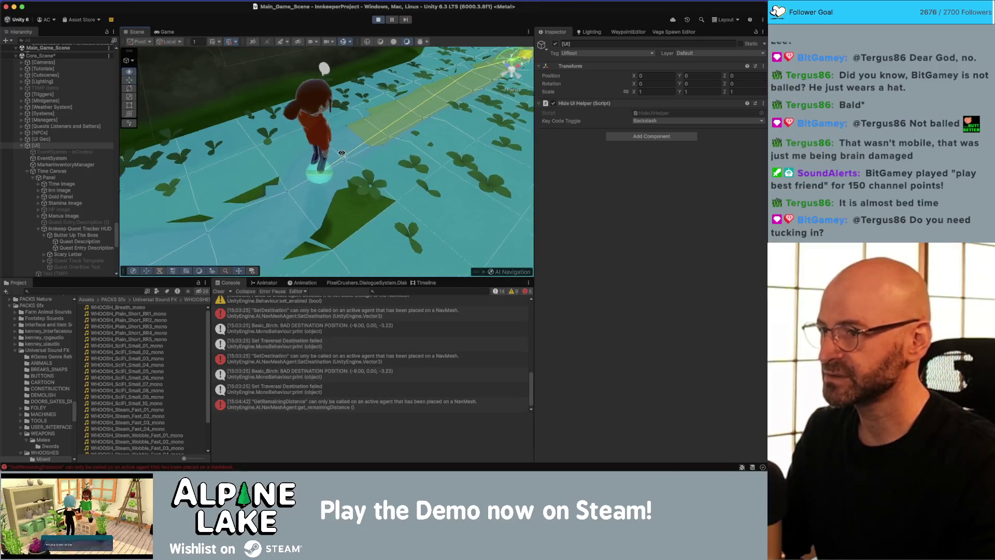
scroll(312, 162, "up", 3)
left_click(322, 137)
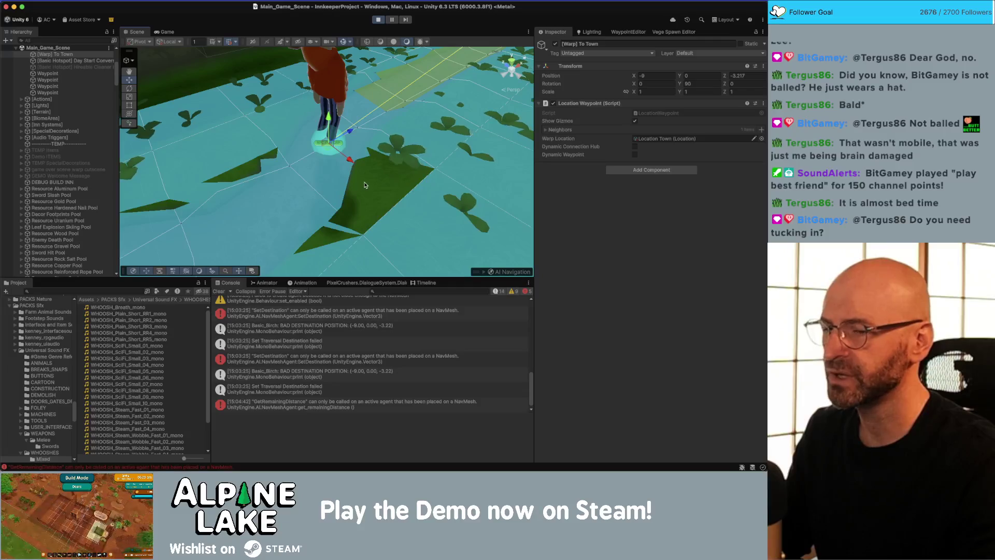
left_click_drag(362, 188, 383, 218)
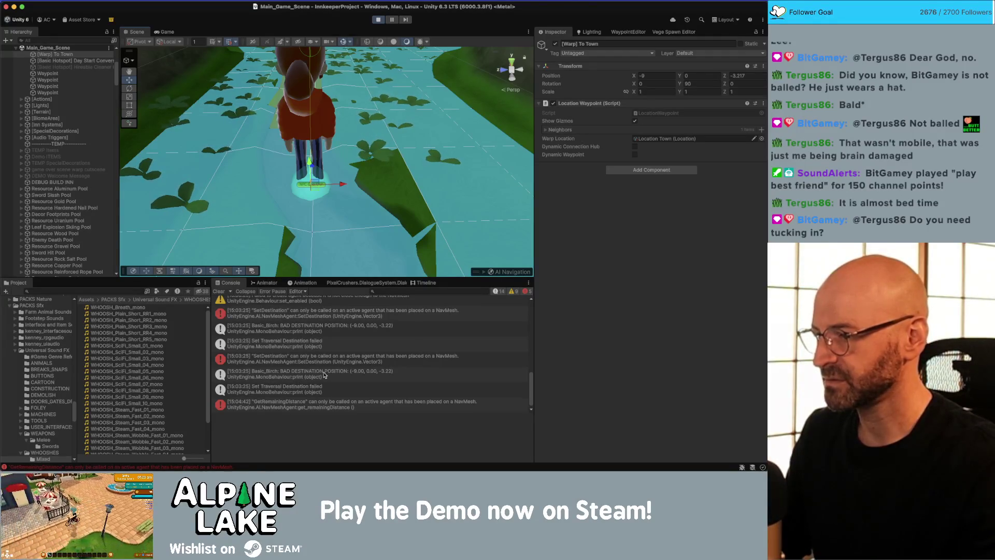
left_click(322, 330)
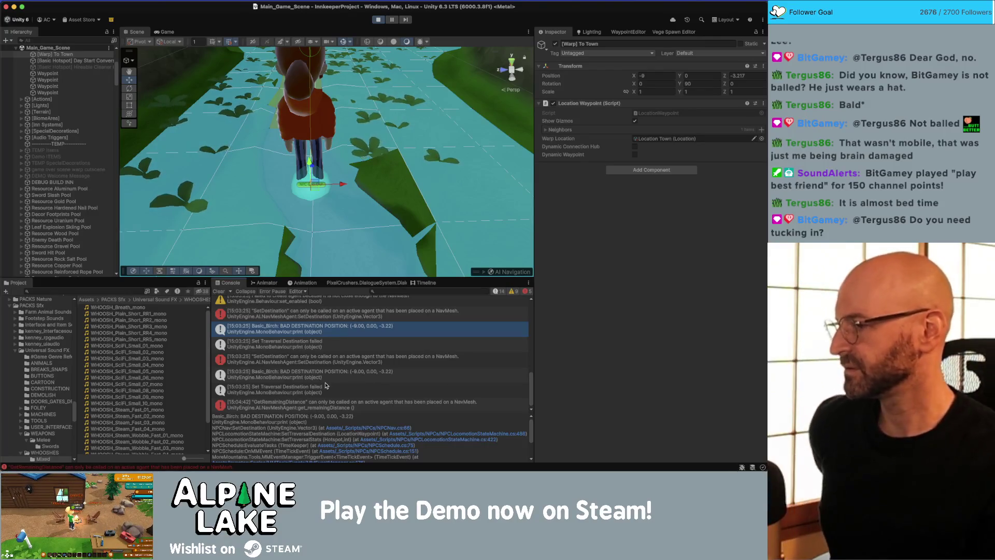
- Open the BAD DESTINATION POSITION error's source, NPCNav.cs line 66, in Rider
double_click(314, 373)
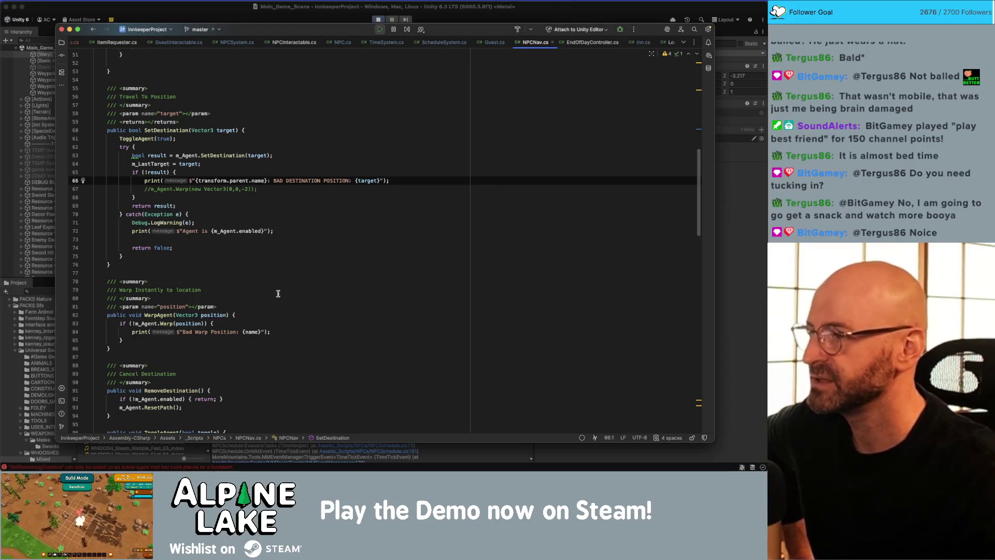
- Highlight uses of result and inspect SetDestination, declining the decompiler notice, then return to Unity
double_click(160, 172)
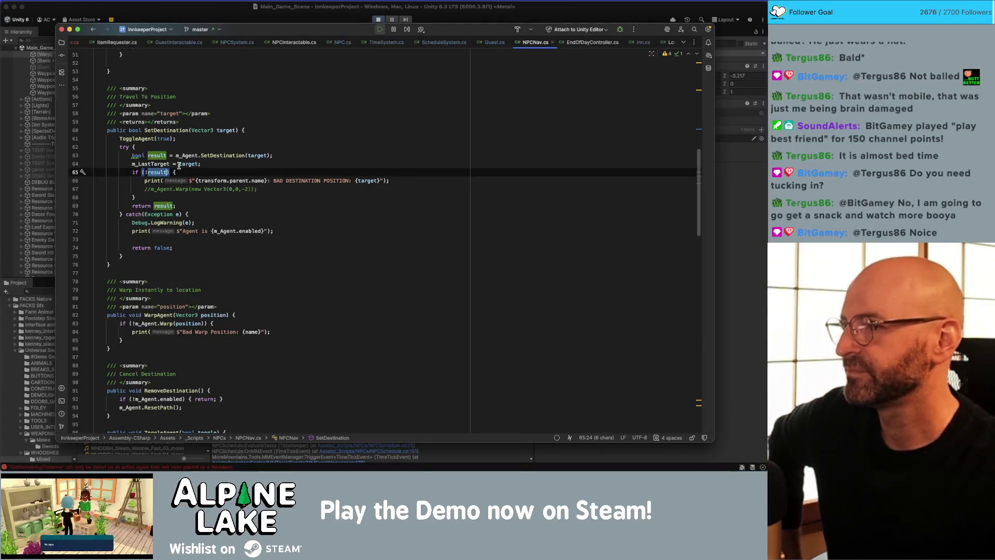
left_click(215, 155)
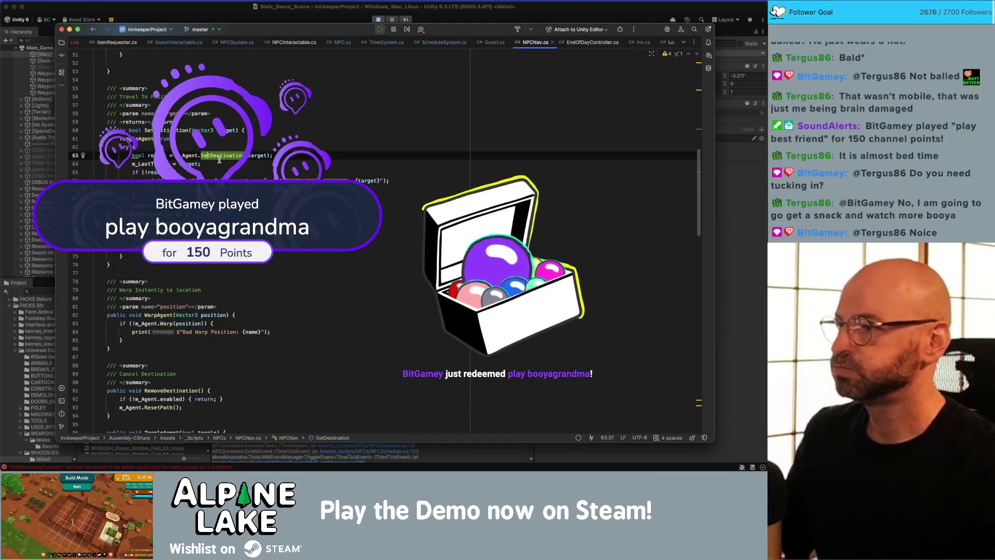
left_click(220, 156, "super")
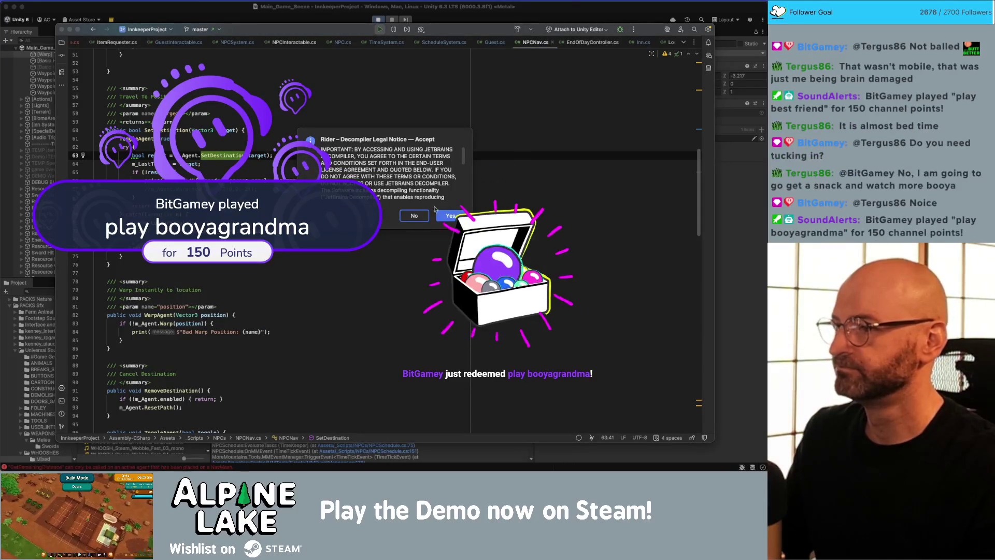
left_click(414, 216)
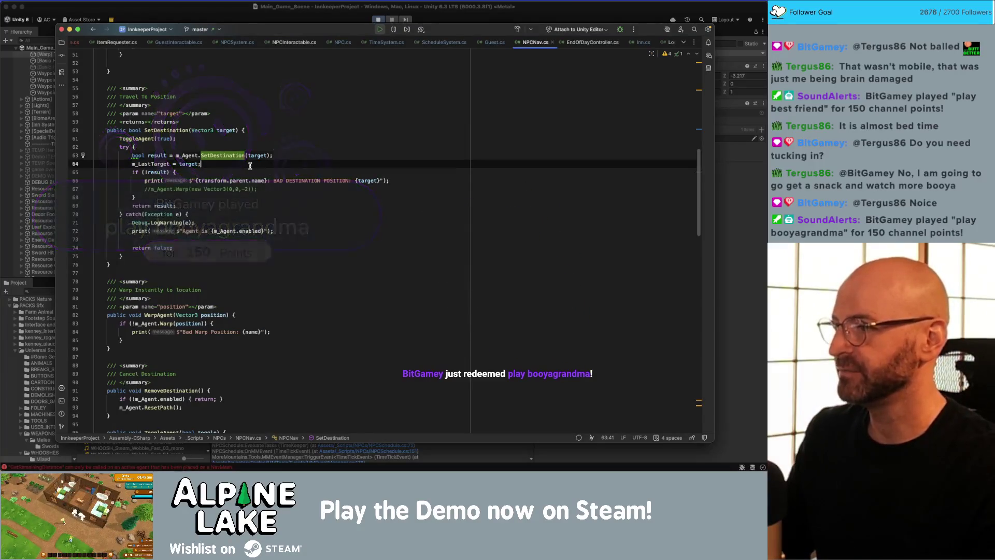
key("Down")
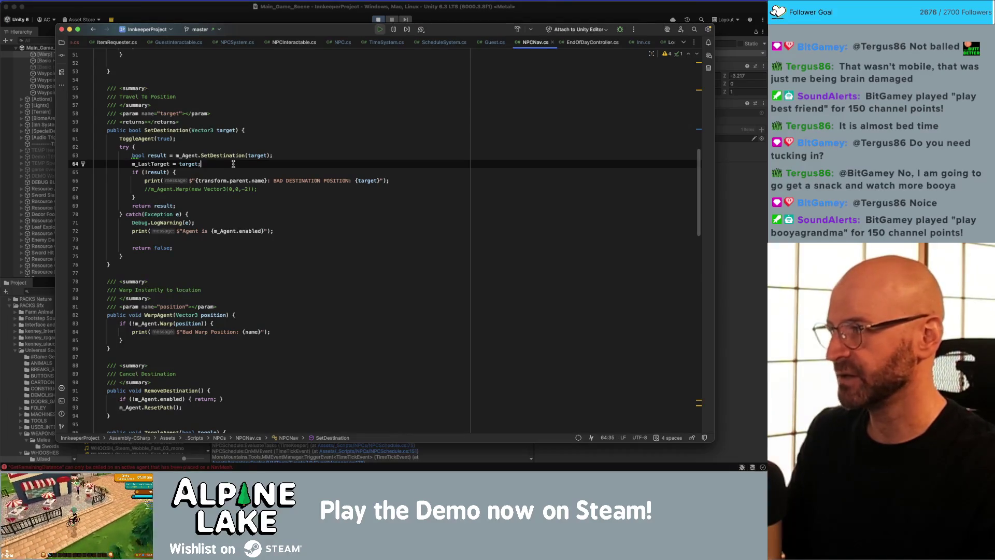
left_click(215, 156)
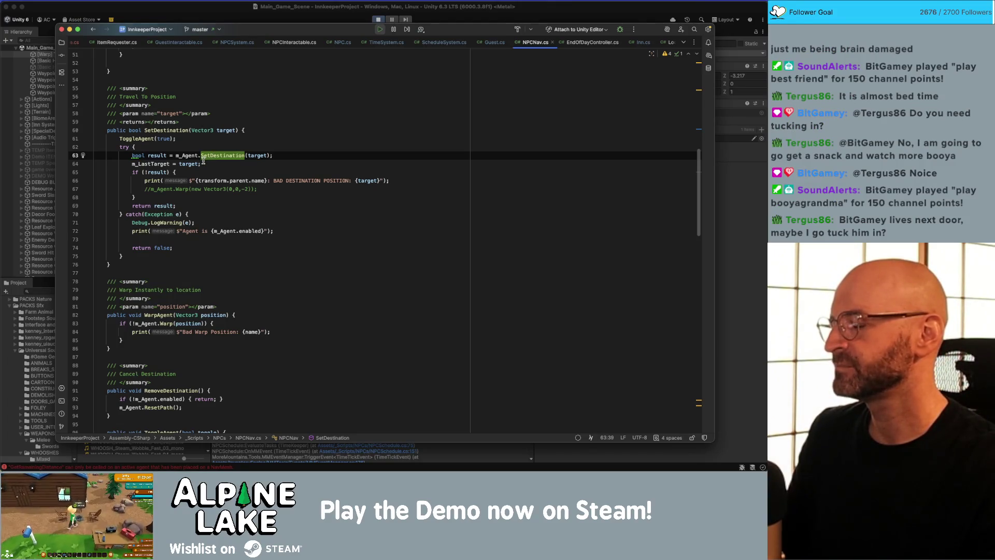
left_click(190, 20)
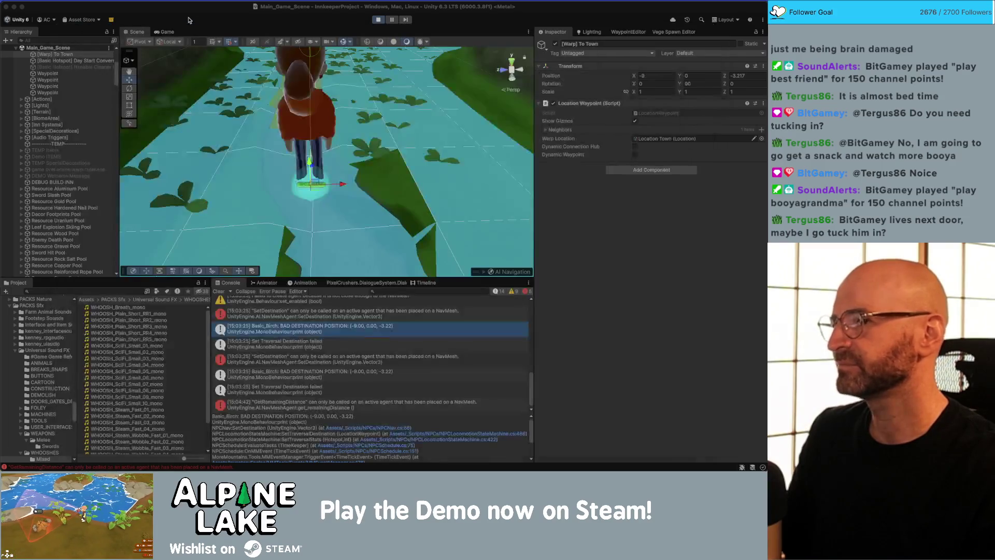
- Orbit around the NPC and collapse the [Warp Locations] group in the Hierarchy
mouse_move(223, 75)
left_mouse_down()
mouse_move(278, 181)
mouse_move(300, 196)
left_mouse_up()
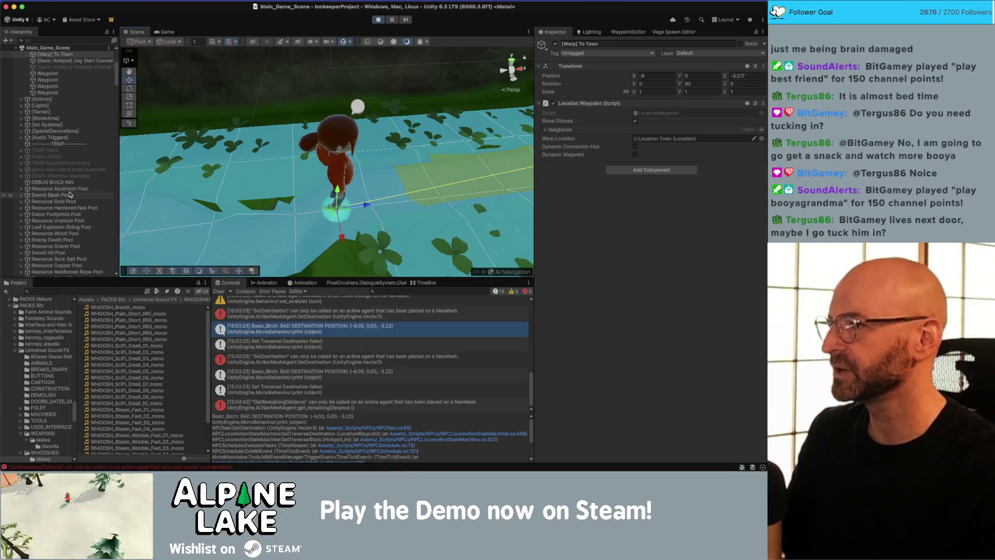
scroll(71, 190, "up", 5)
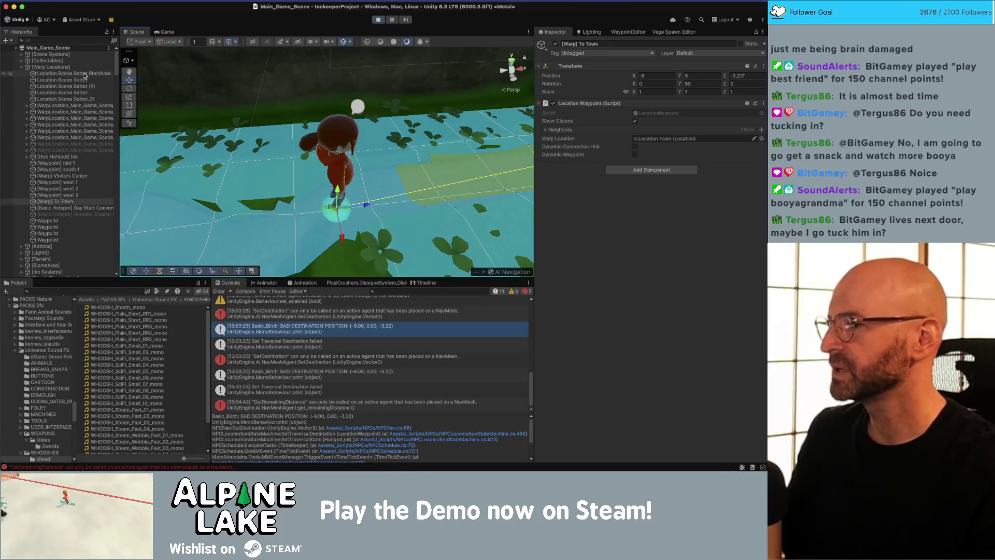
left_click(21, 67)
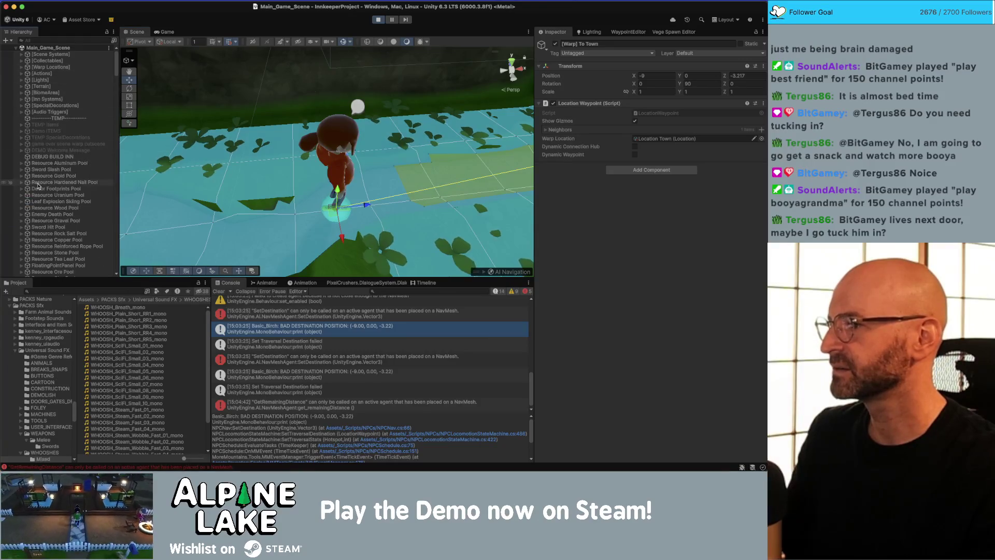
scroll(39, 187, "down", 5)
scroll(39, 190, "down", 5)
scroll(107, 125, "down", 5)
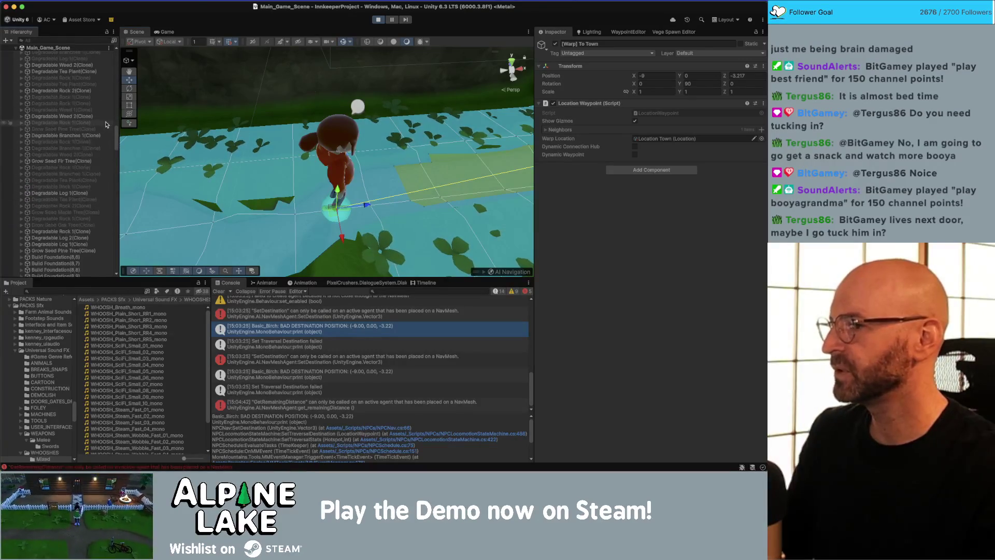
left_click_drag(117, 134, 117, 236)
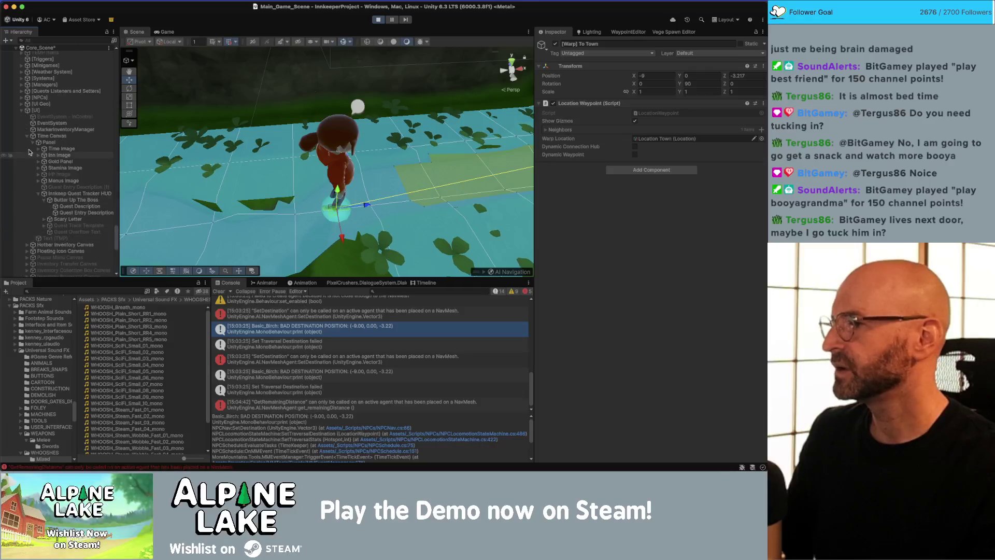
- Collapse [UI], expand [NPCs], select Basic_Birch's NPC Geo GRP child and reveal its Traversal Stats
left_click(21, 110)
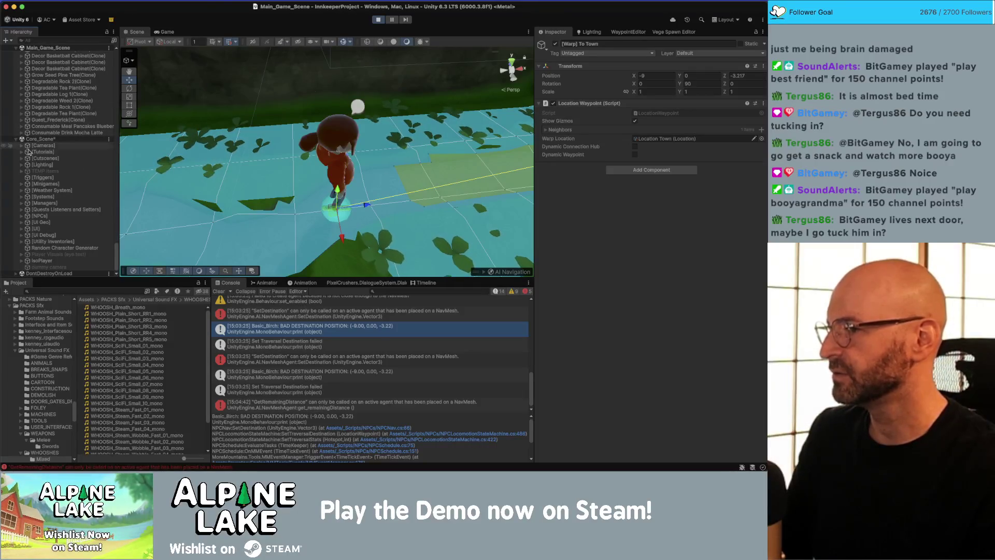
left_click(22, 216)
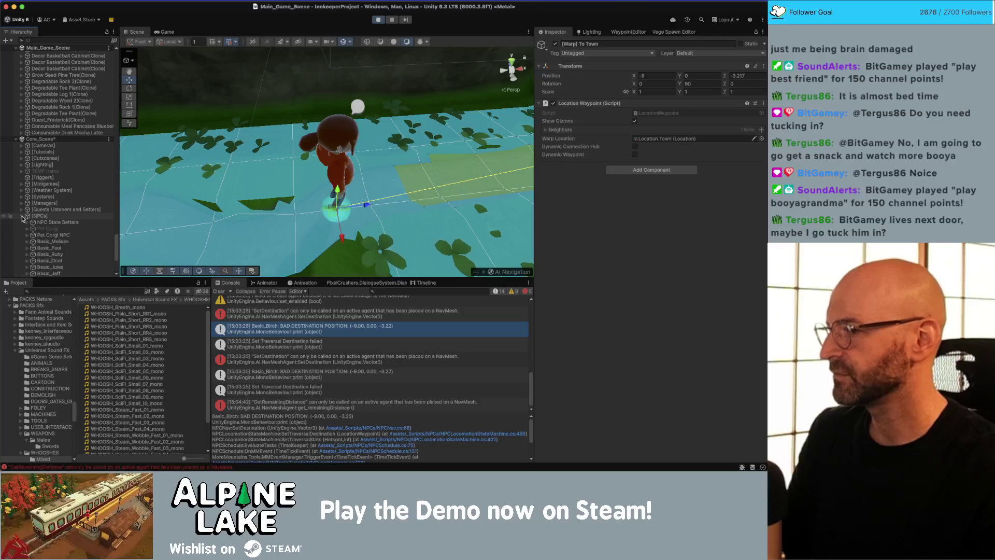
scroll(40, 211, "down", 3)
left_click(64, 230)
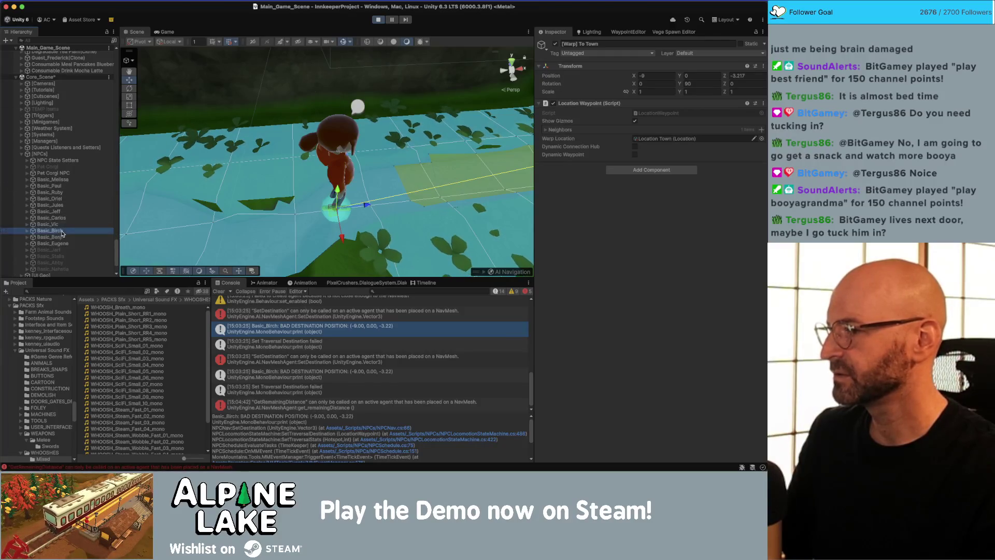
key("Right")
key("Down")
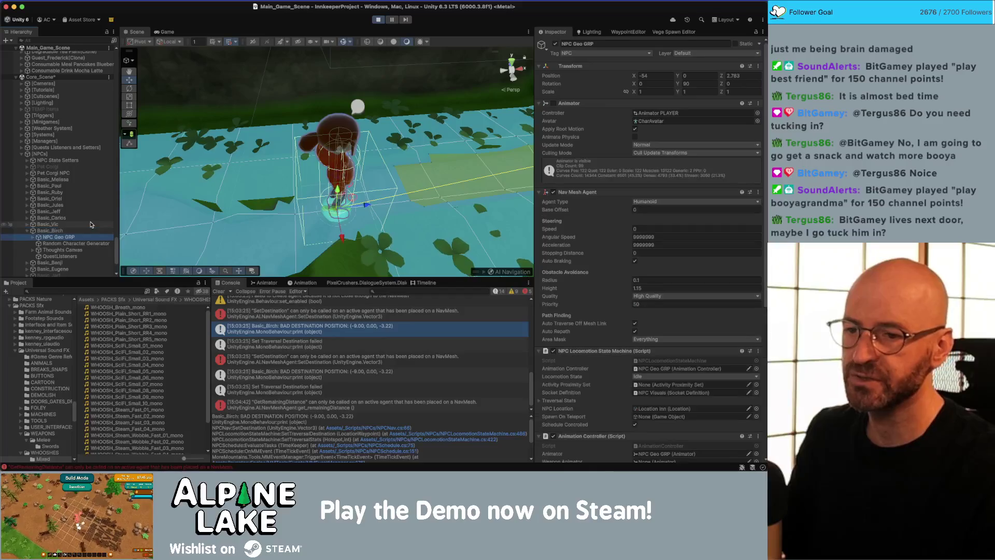
scroll(547, 313, "down", 10)
scroll(547, 313, "down", 10)
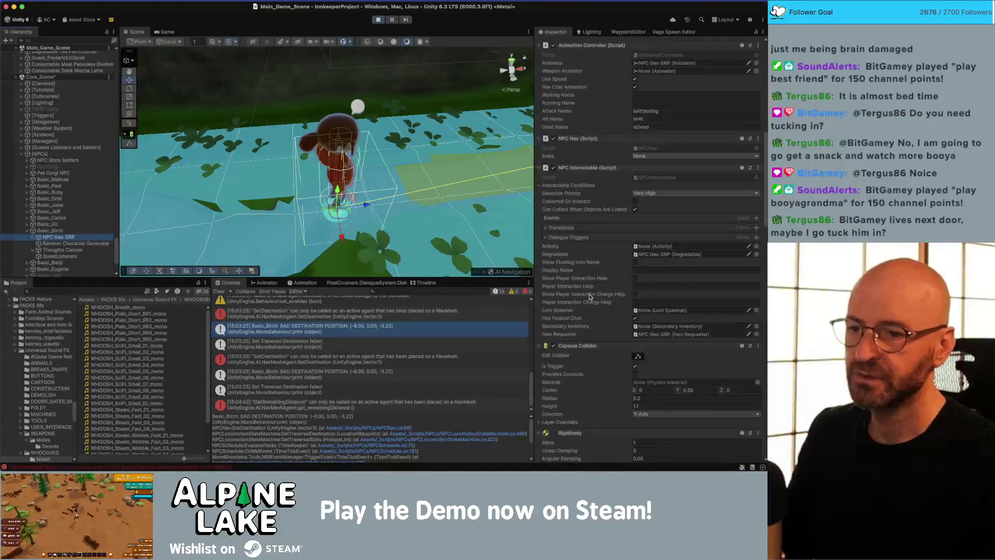
scroll(580, 298, "up", 10)
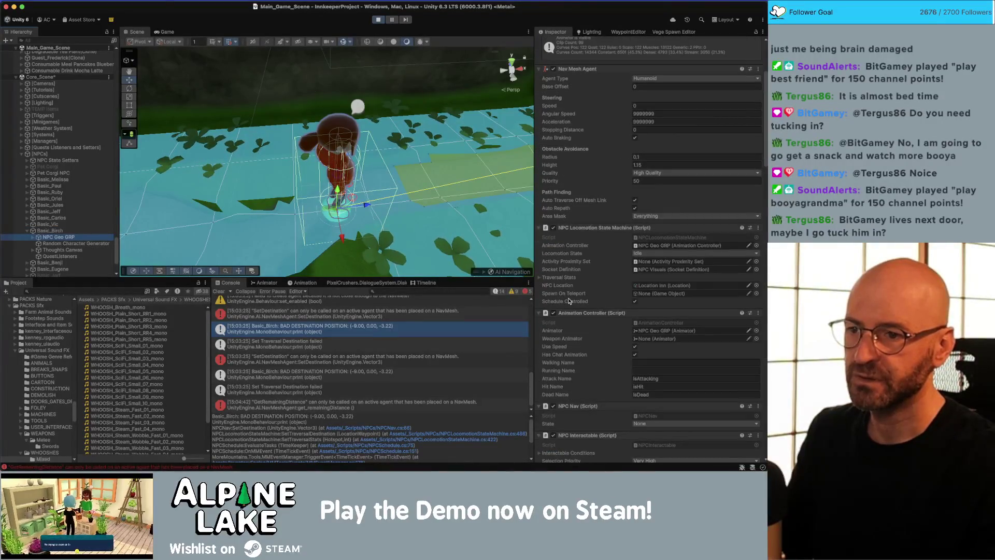
left_click(540, 278)
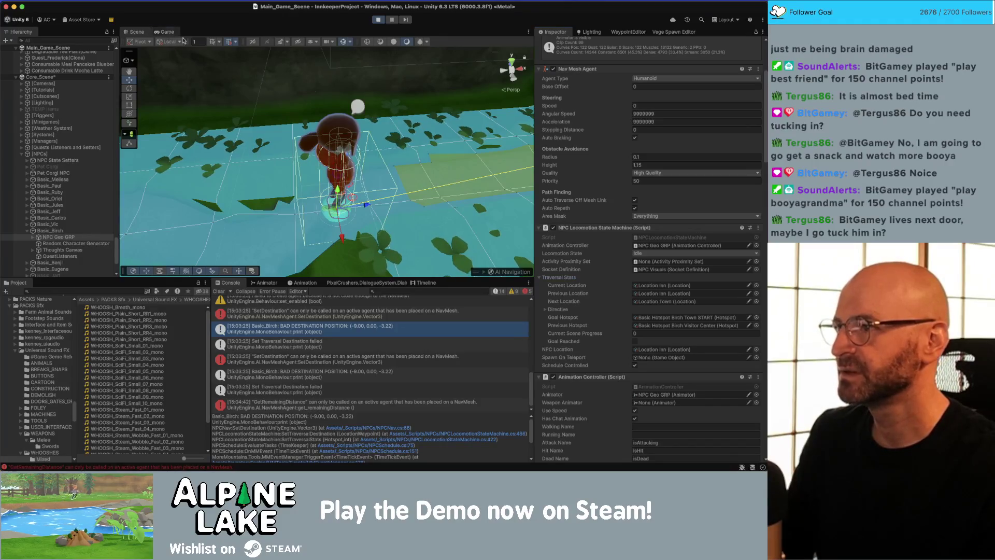
- Continue the running game past the end-of-day totals into Wed 3rd and walk south
left_click(165, 32)
left_click(489, 60)
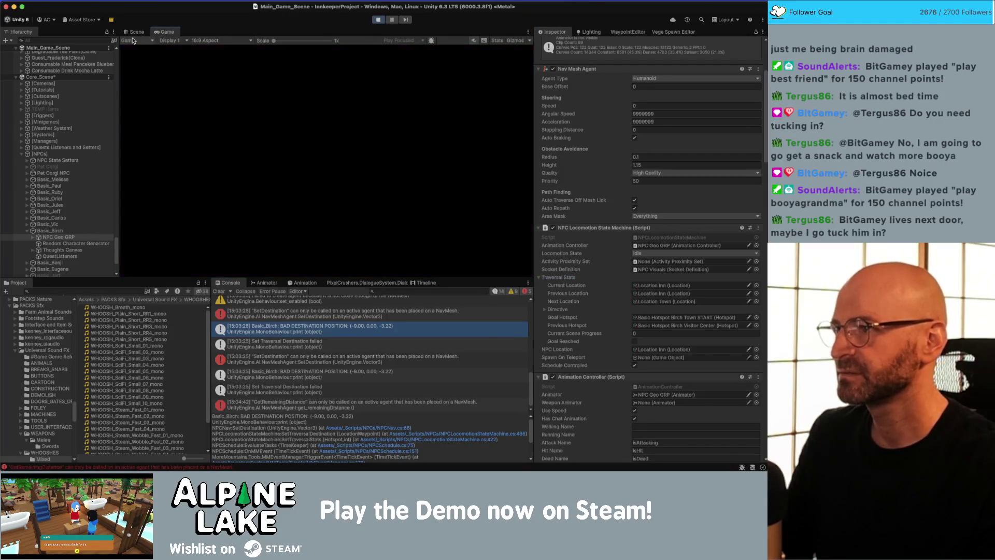
left_click(137, 31)
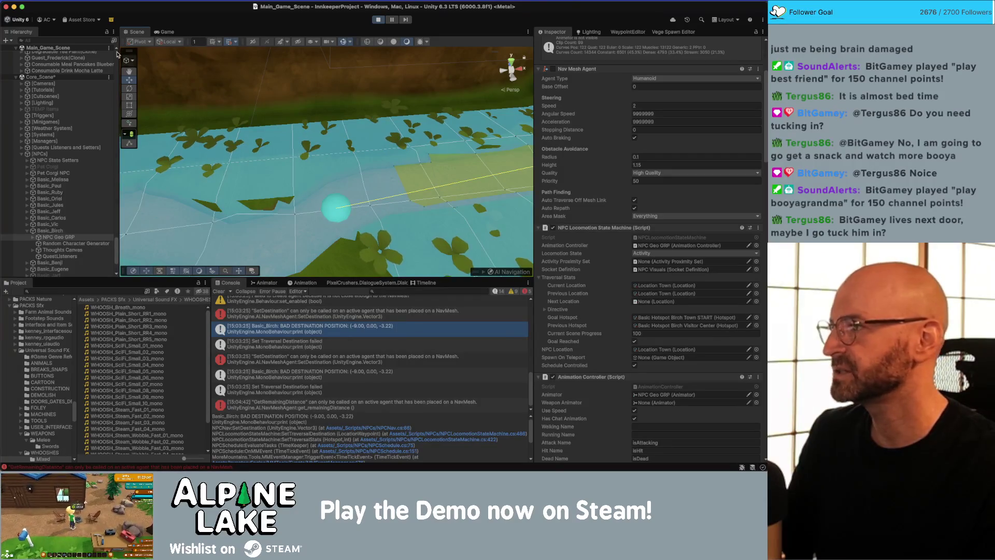
left_click(165, 32)
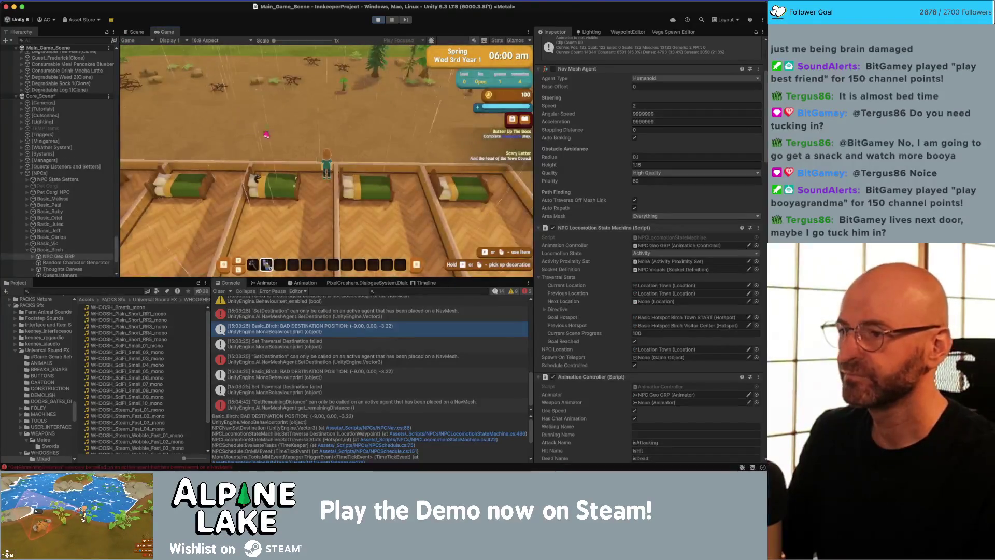
key("s")
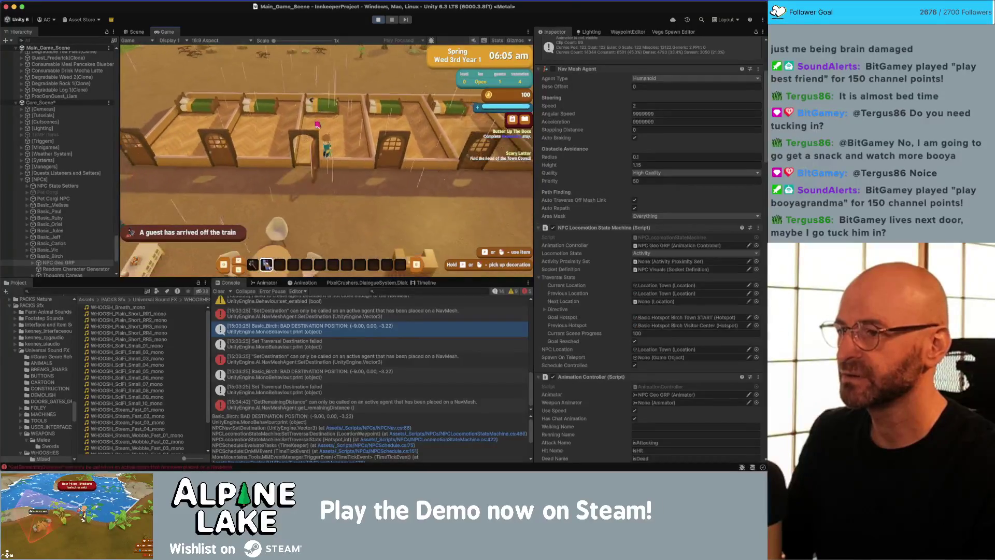
- Walk past the Open sign and welcome desk, out onto the grass, back to the patio, then interact
key("s")
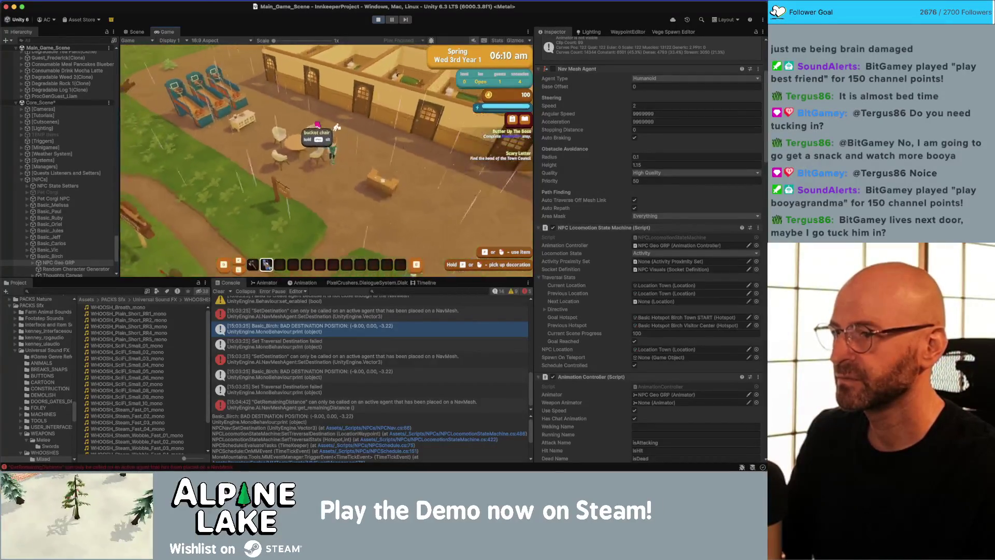
key("w")
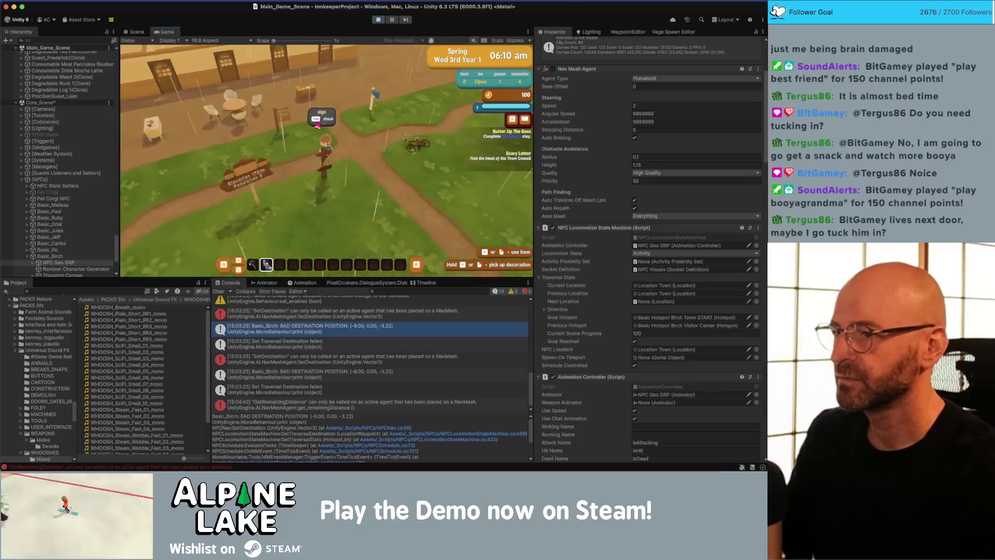
key("w")
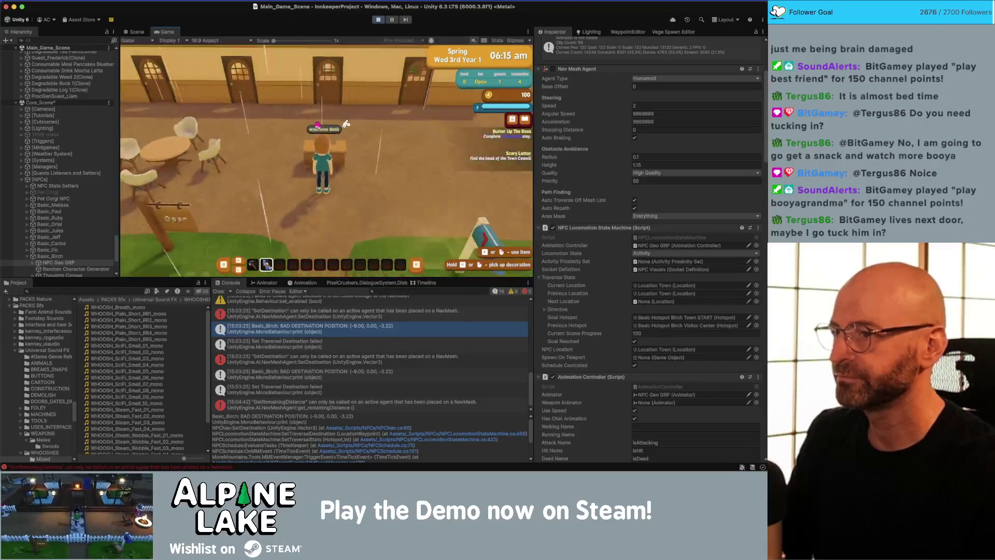
key("w")
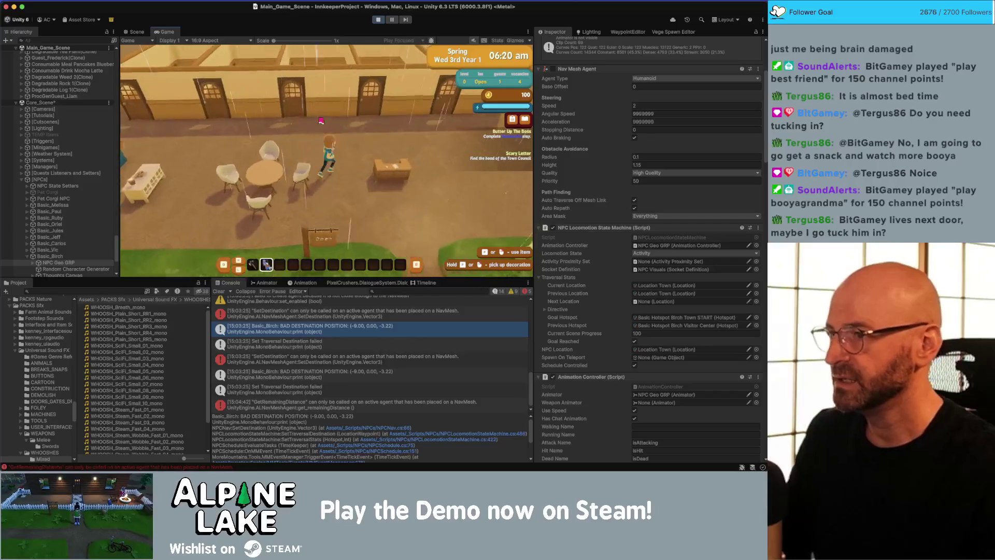
key("w")
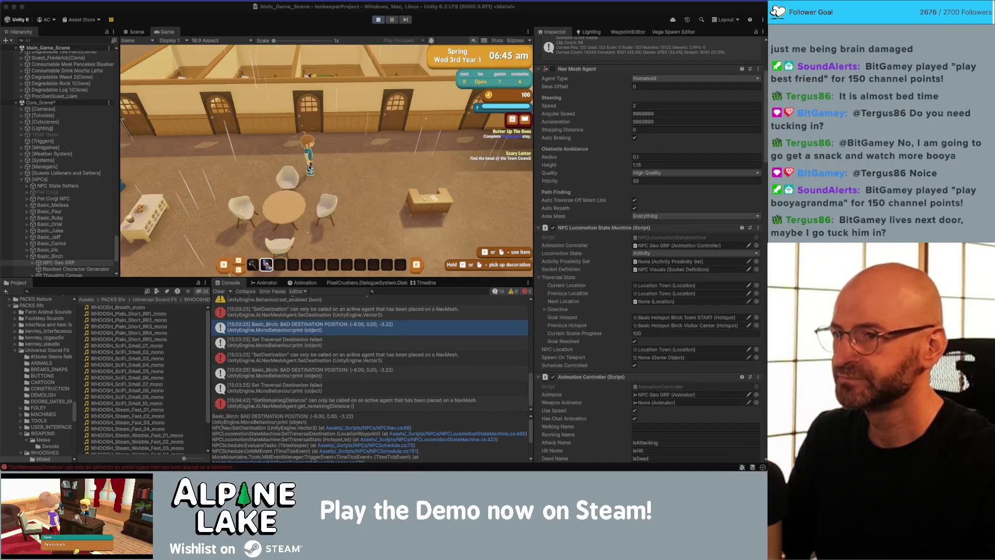
key("a")
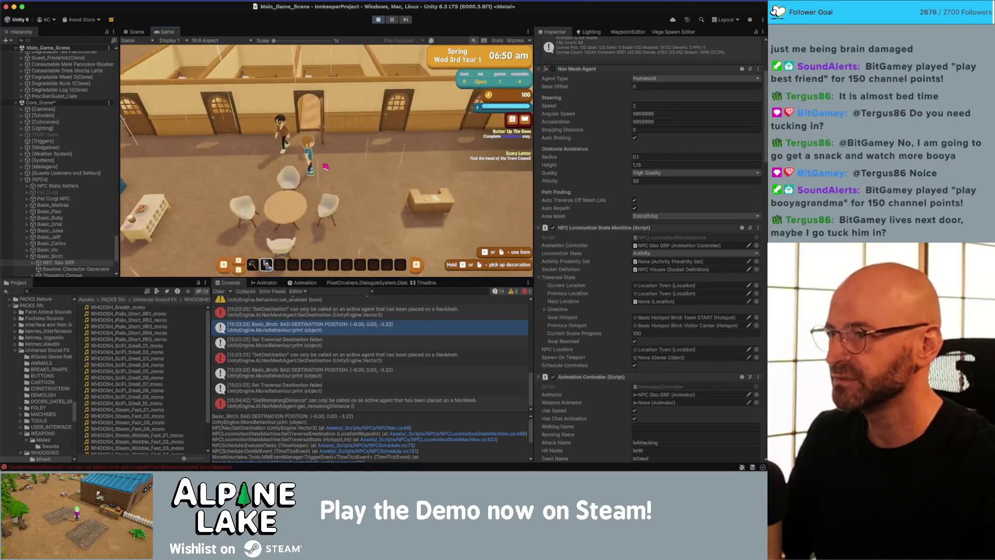
key("s")
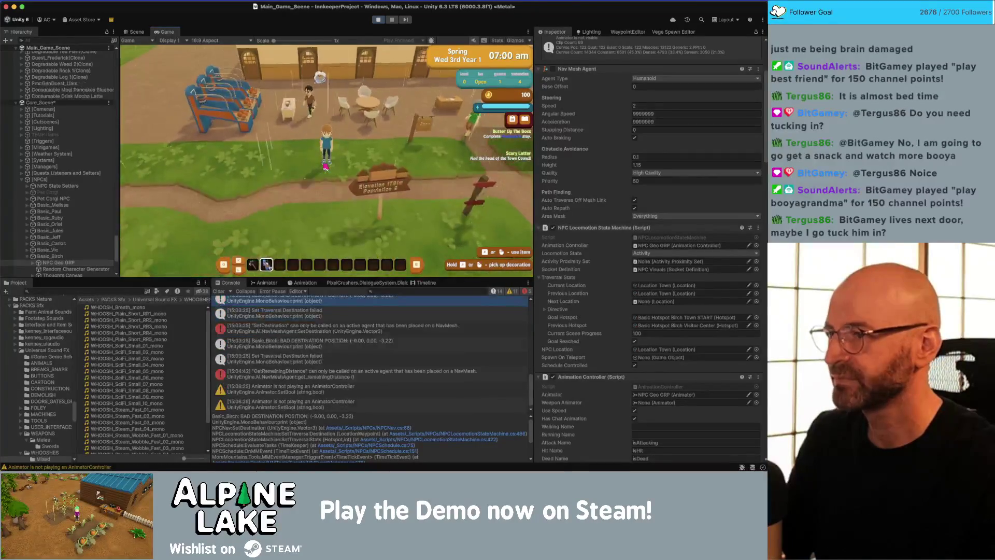
key("w")
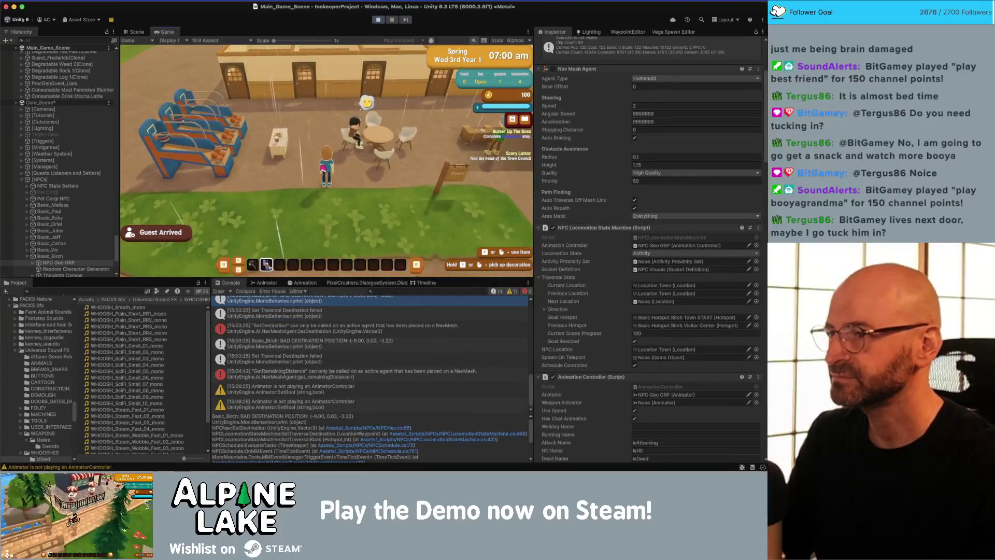
key("e")
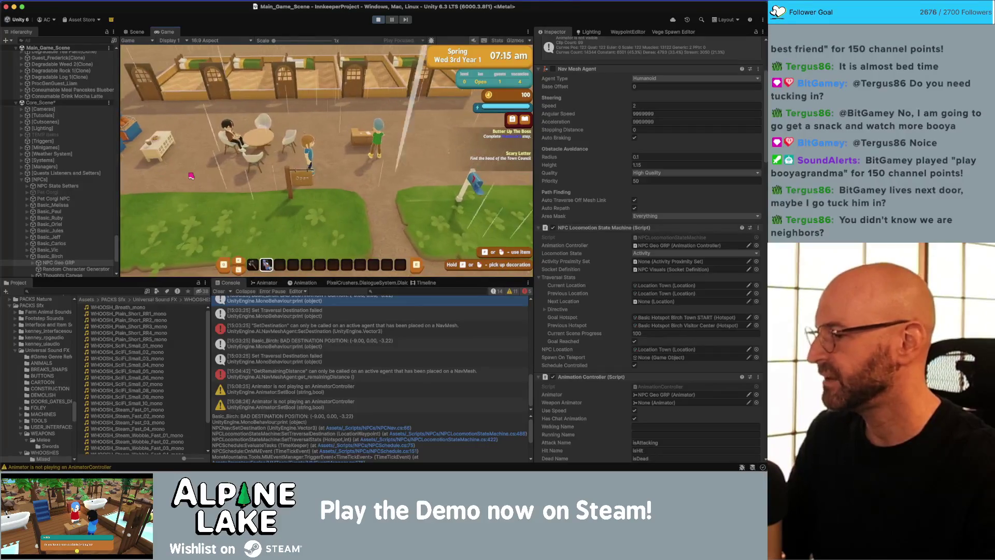
- Walk past the bucket chairs and down the grass to the signpost
key("w")
key("a")
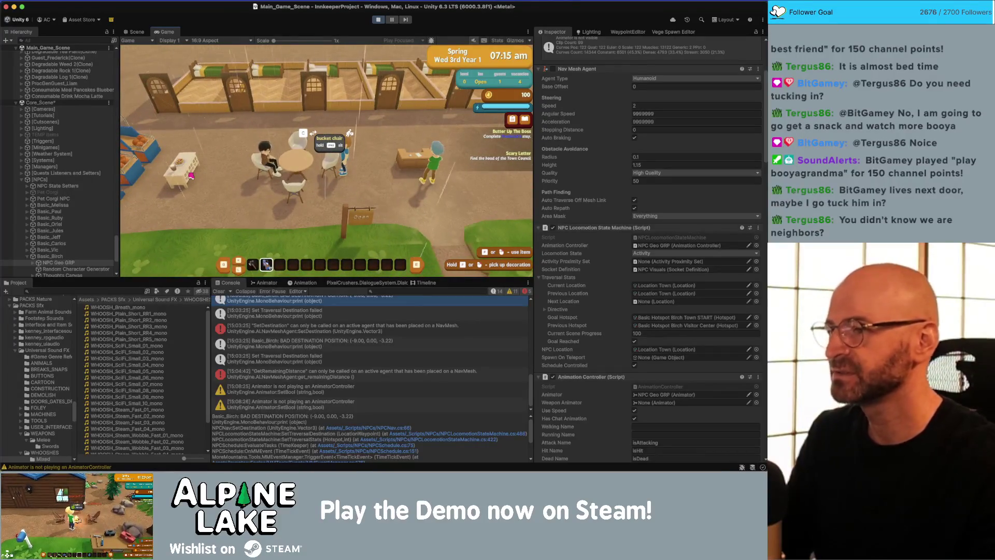
key("w")
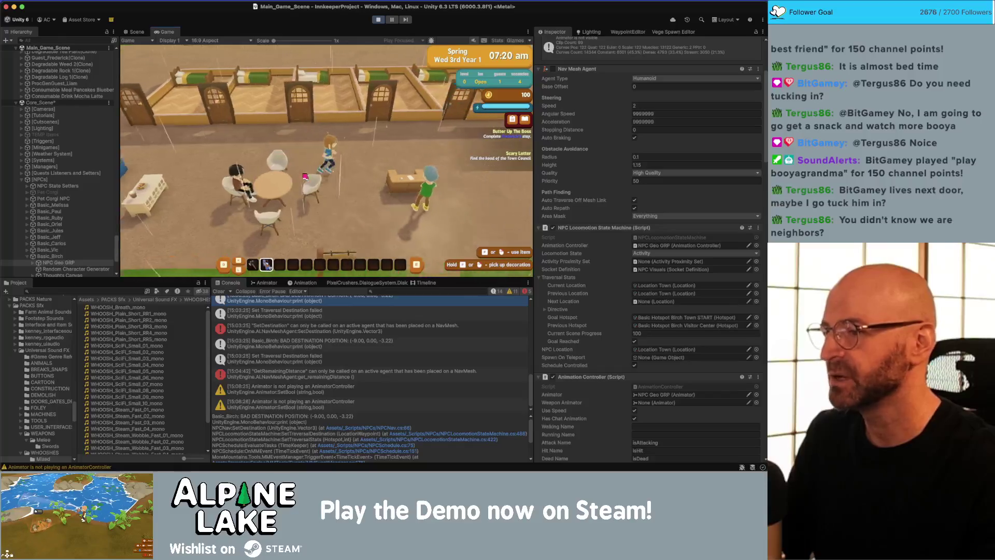
key("s")
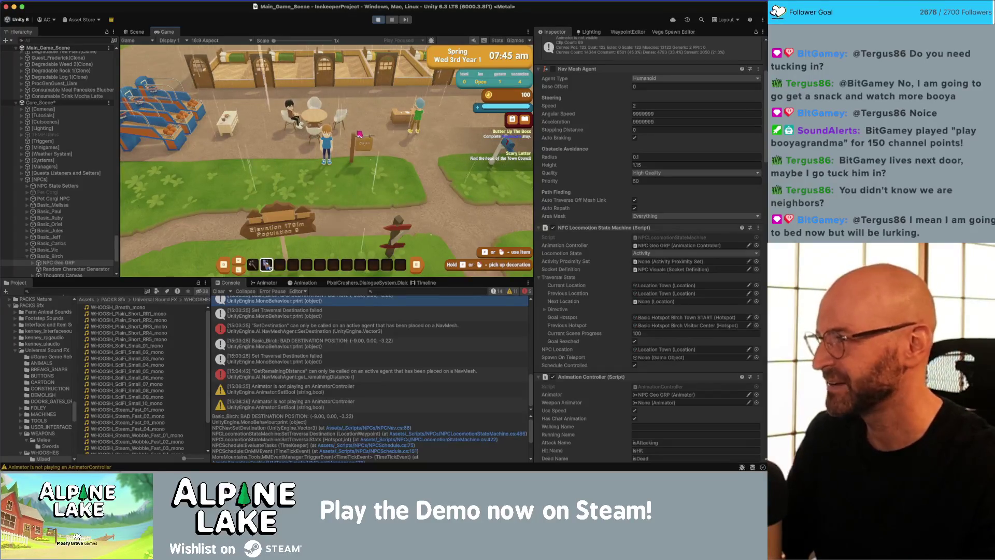
key("w")
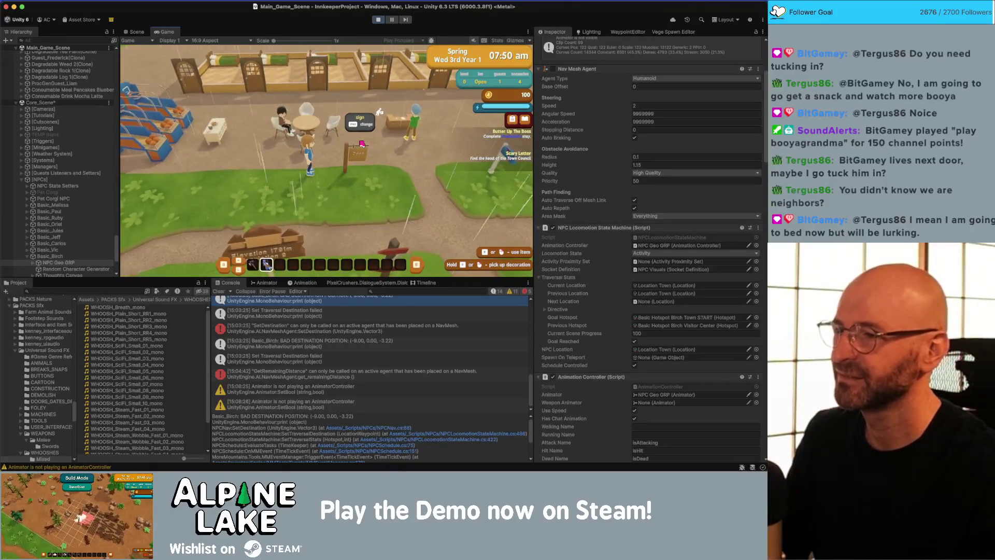
- Walk left past the chairs and buffet table over to Frederick
key("a")
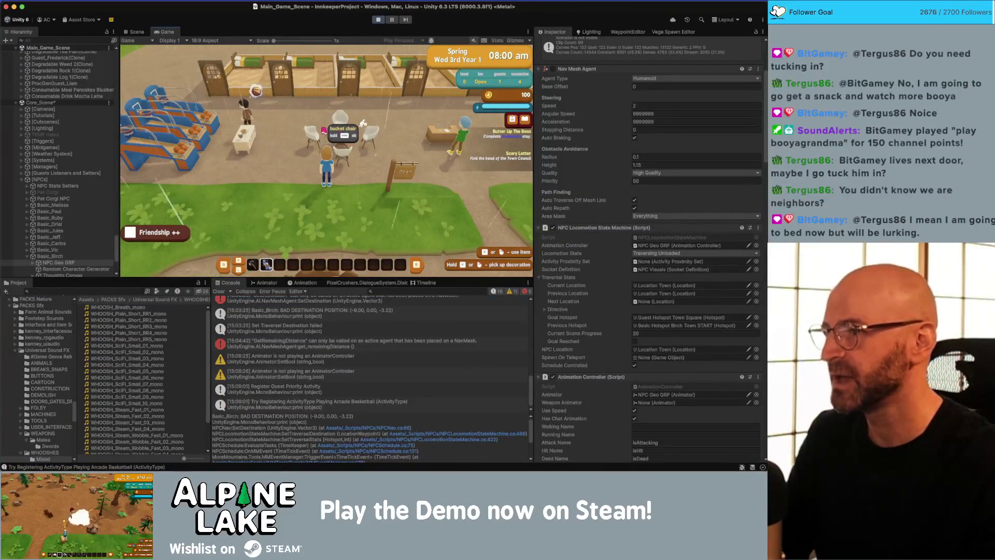
key("a")
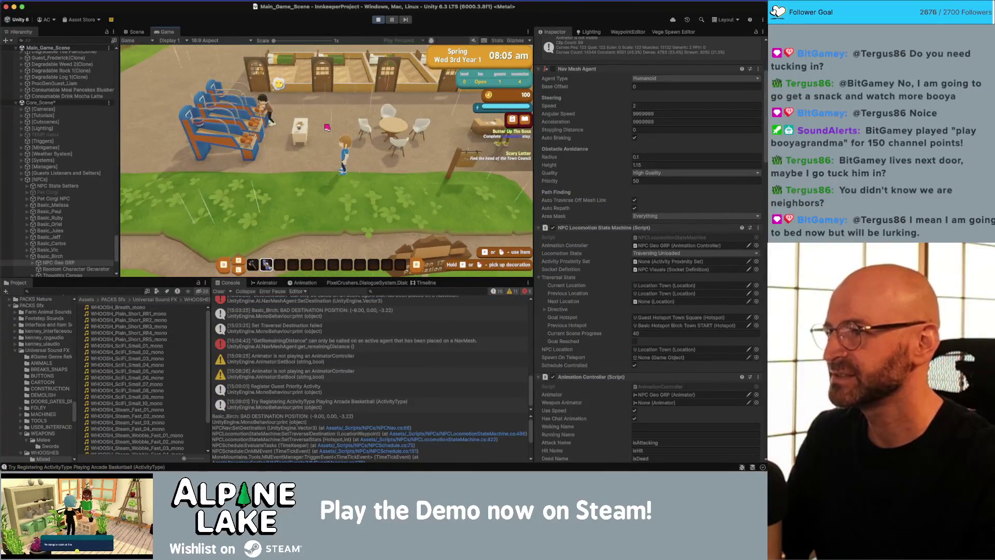
key("w")
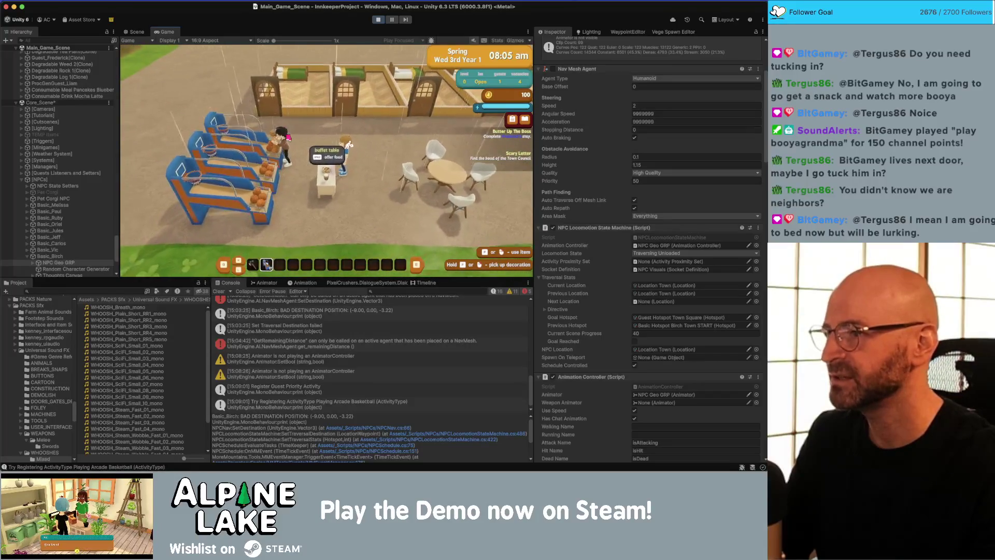
key("a")
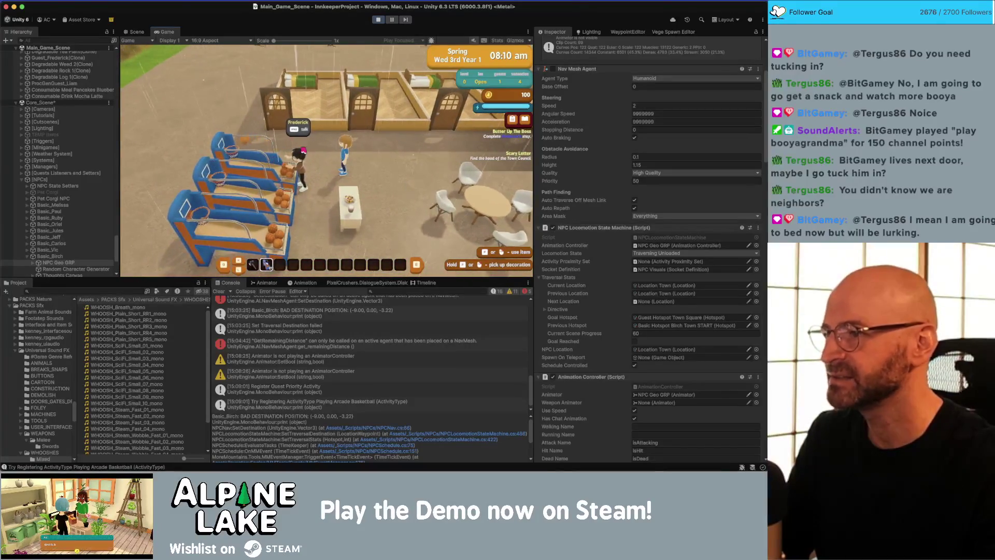
key("d")
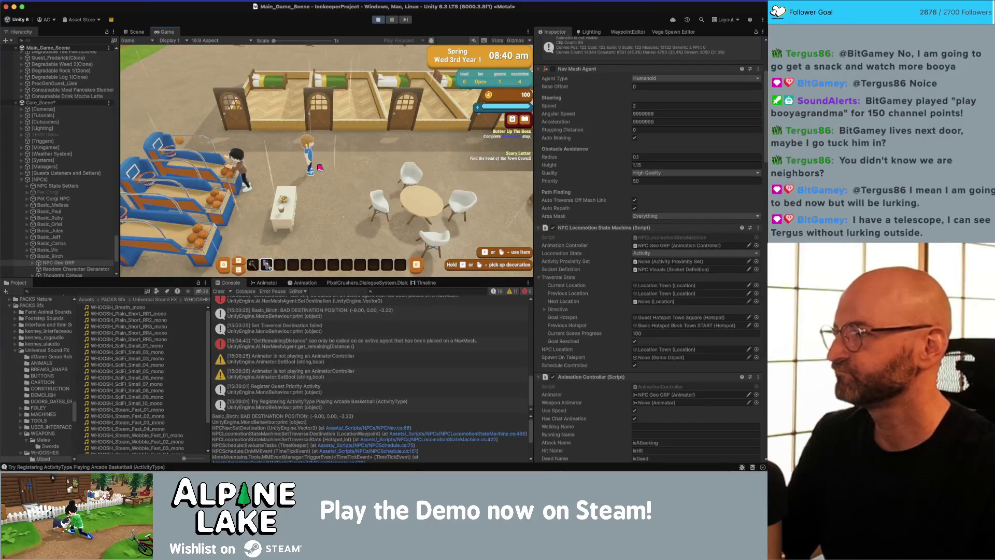
key("a")
- Talk to Frederick, hearing his basketball cabinet line, then open a new browser tab
key("e")
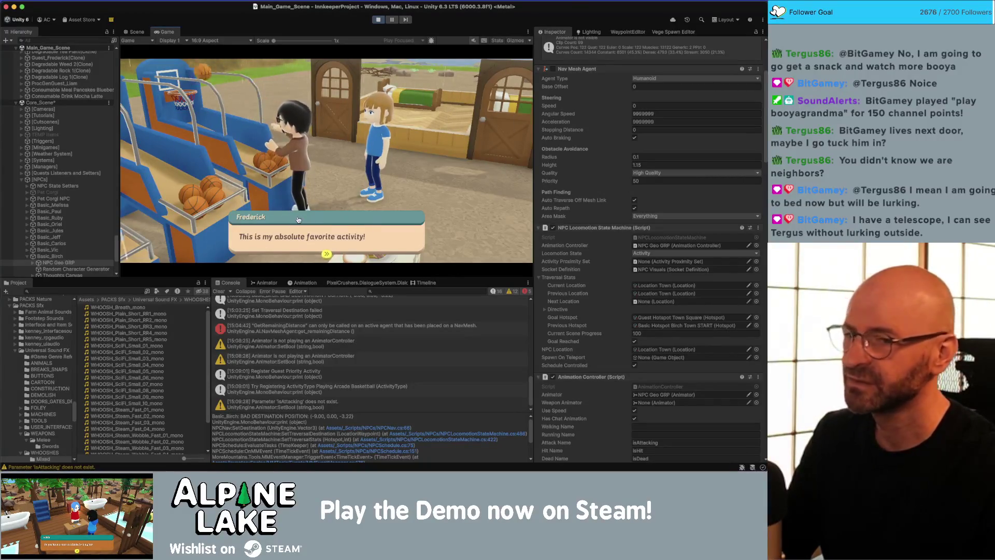
key("super+Tab")
key("super+t")
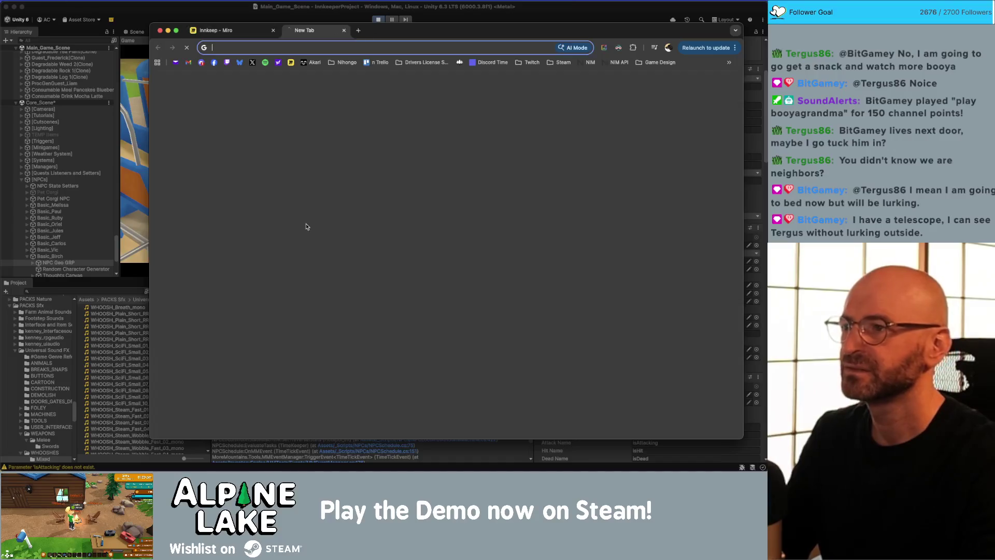
- Search Google for 'stardew valley npc barks' and show the Images results
type("stardew valley")
type("npc barks")
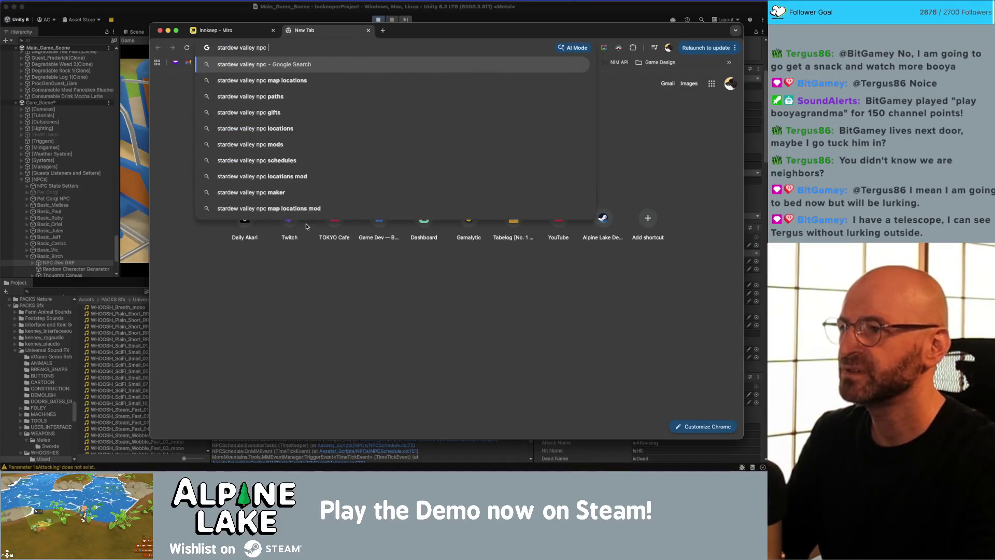
key("Return")
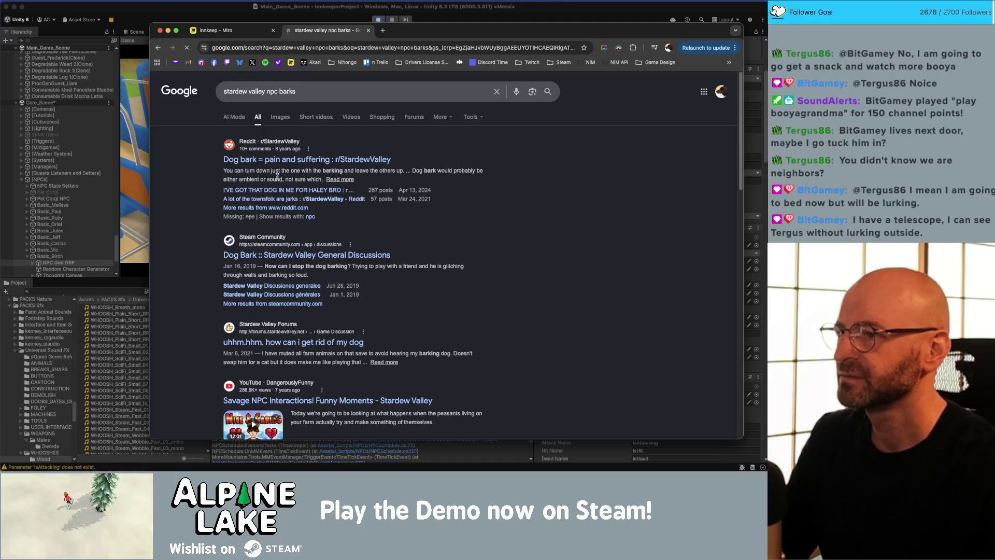
left_click(277, 123)
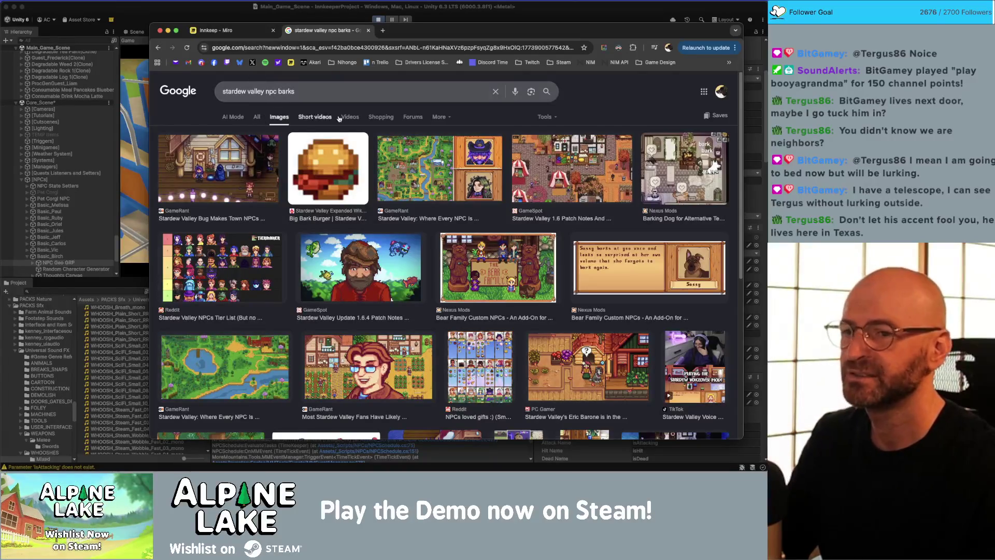
- Browse the NPC bark image results, including Bear Family Custom NPCs screenshots, then return to Unity
scroll(369, 161, "down", 3)
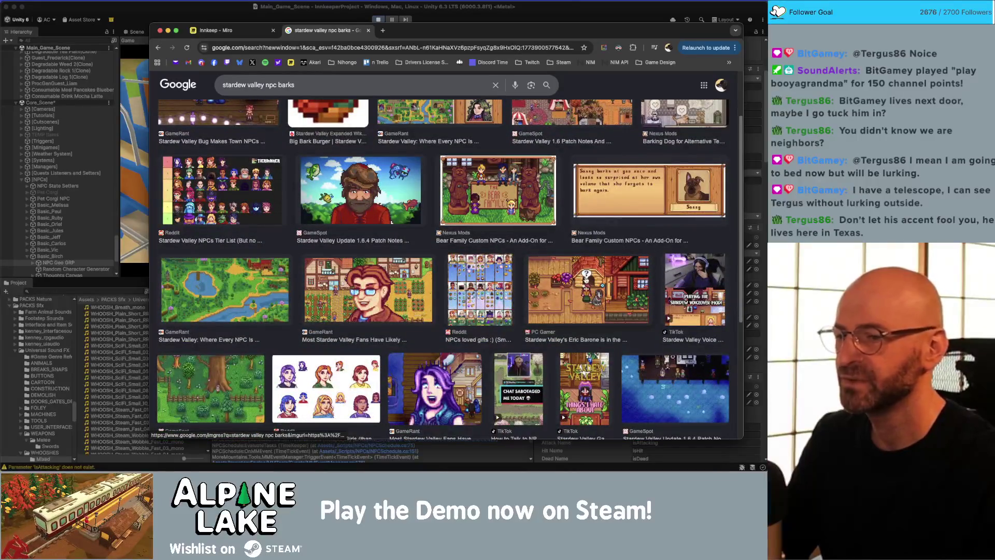
scroll(586, 278, "down", 5)
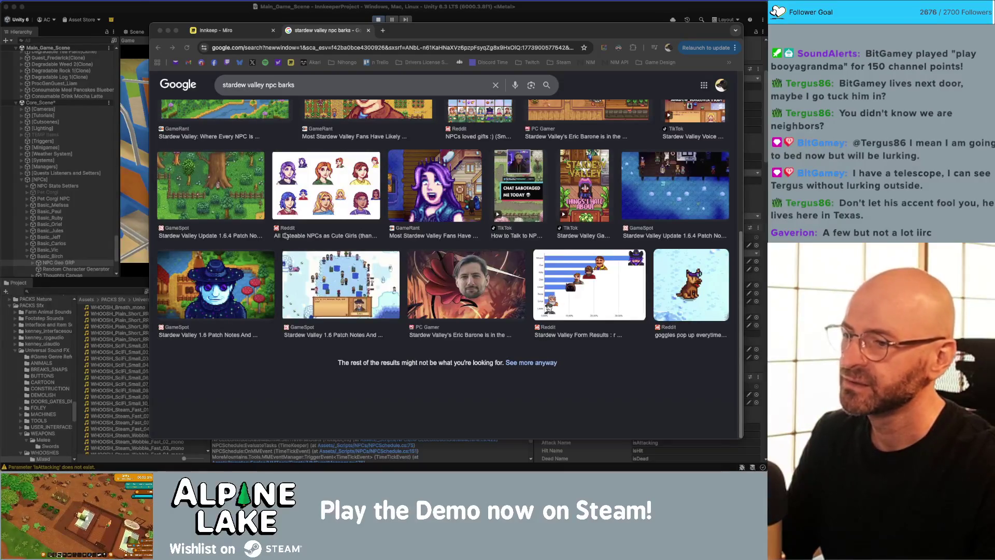
left_click(258, 377)
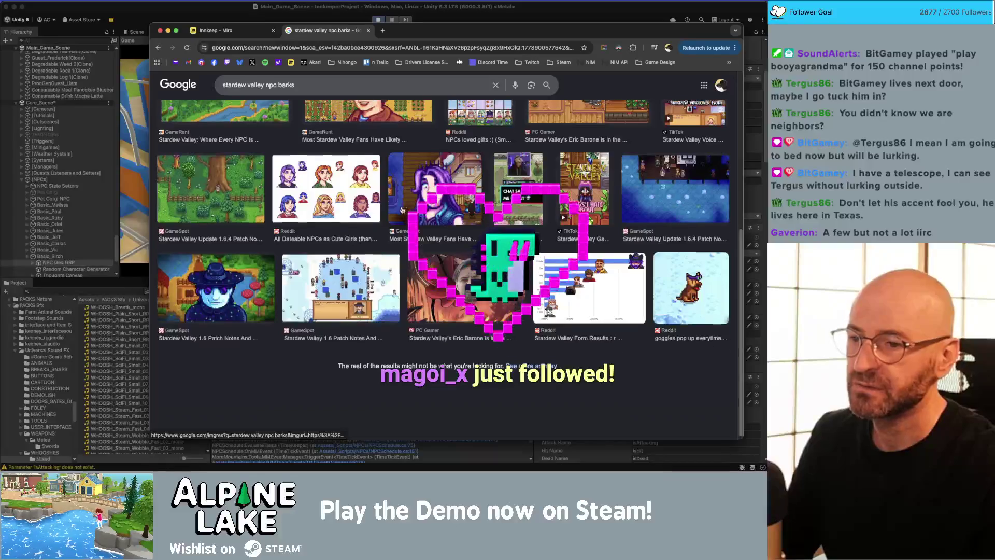
scroll(400, 212, "up", 5)
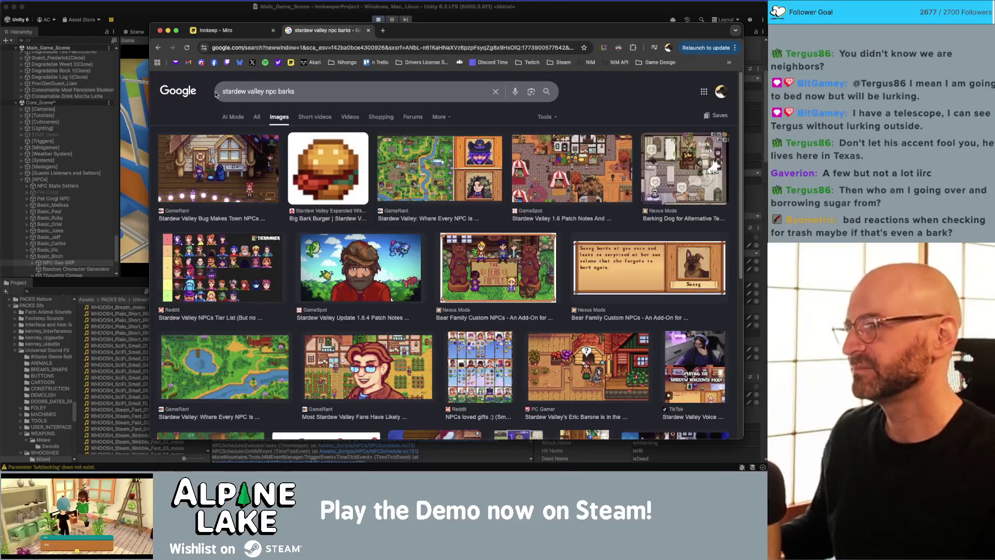
left_click(233, 18)
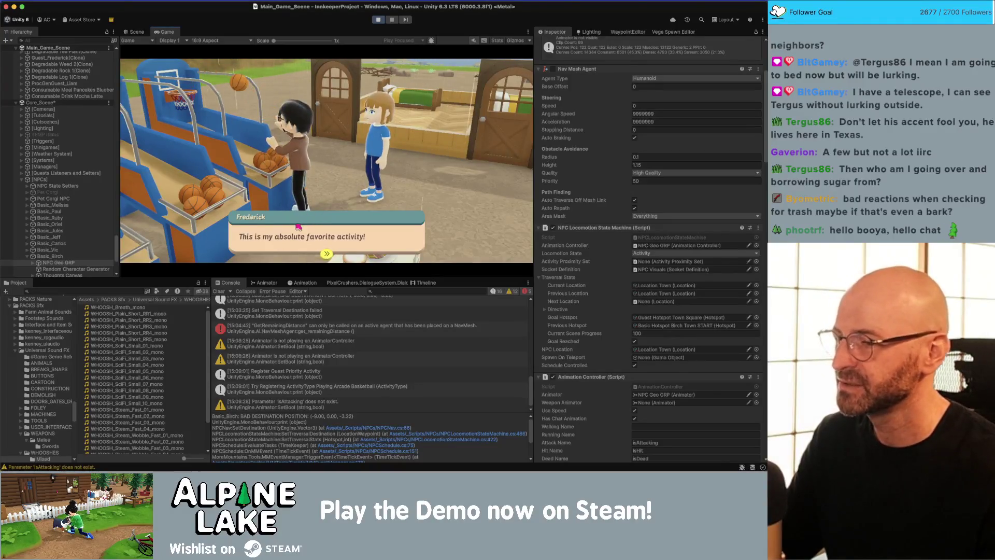
- Dismiss Frederick's dialogue and walk the player out of the bakery onto the grass
left_click(298, 226)
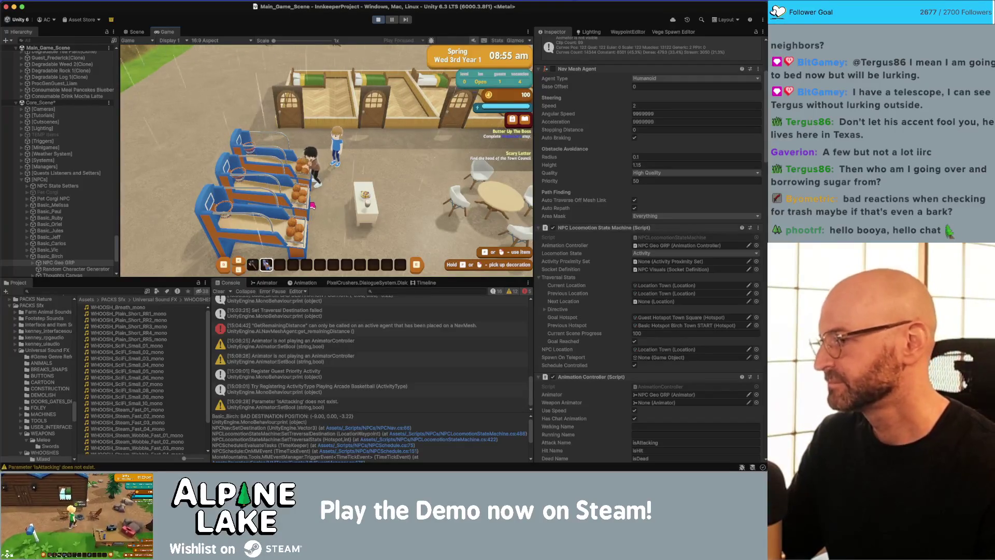
key("d")
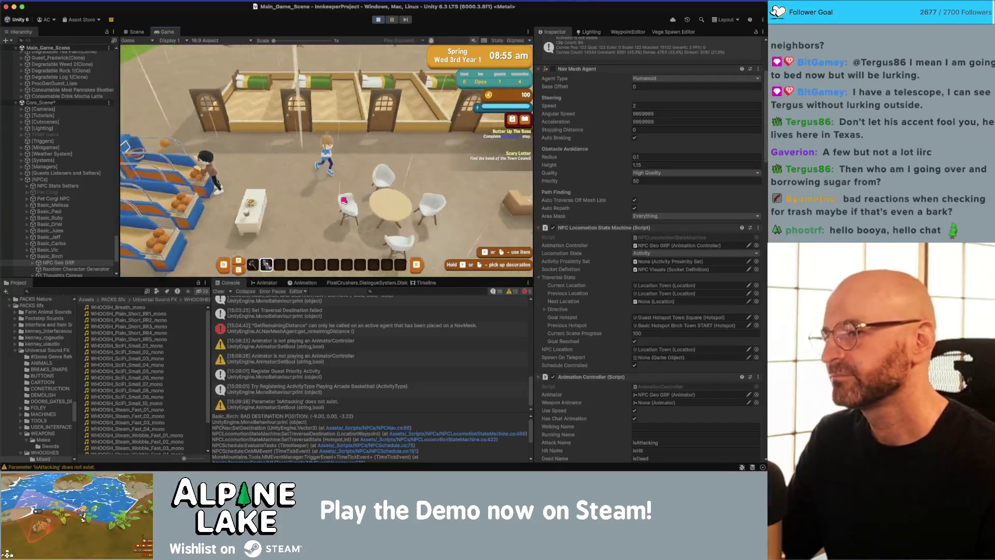
key("w")
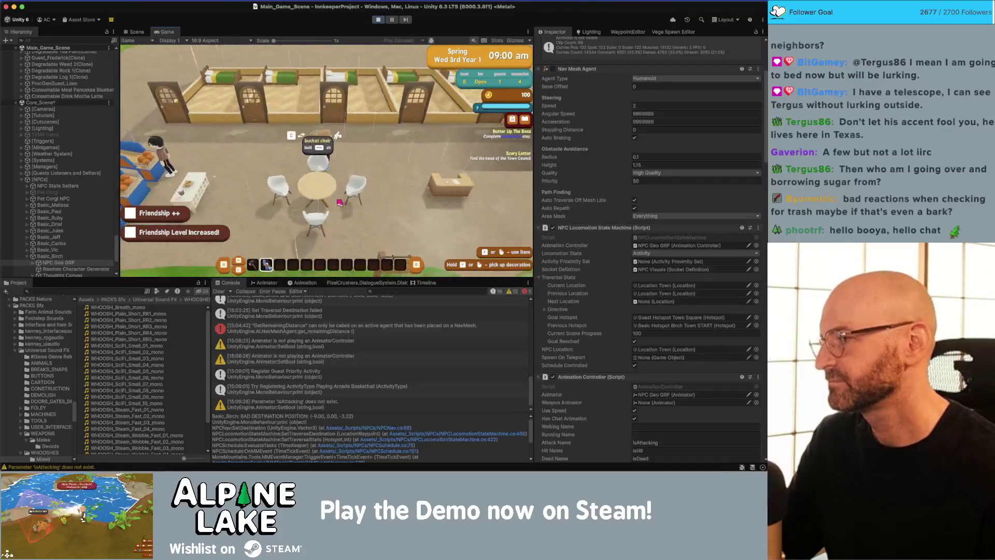
key("d")
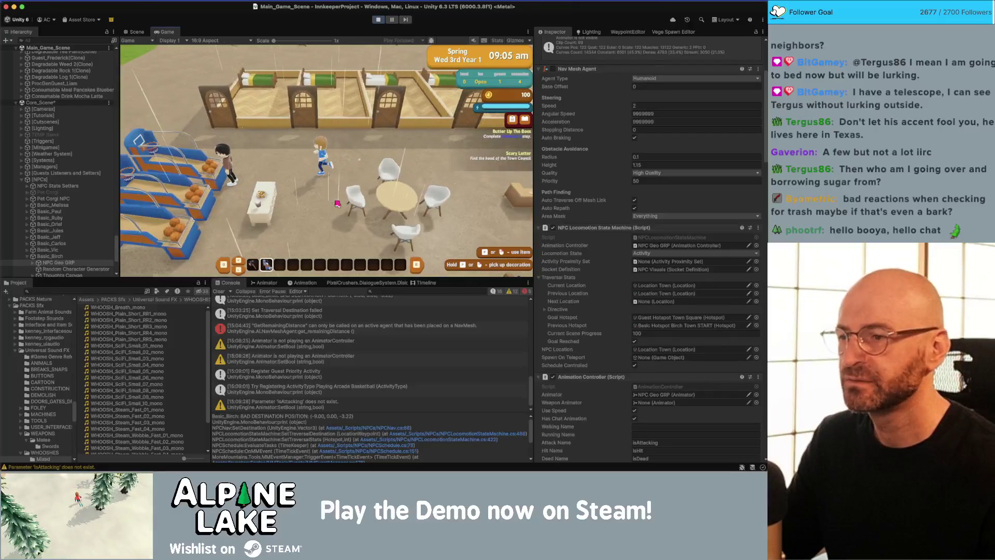
key("s")
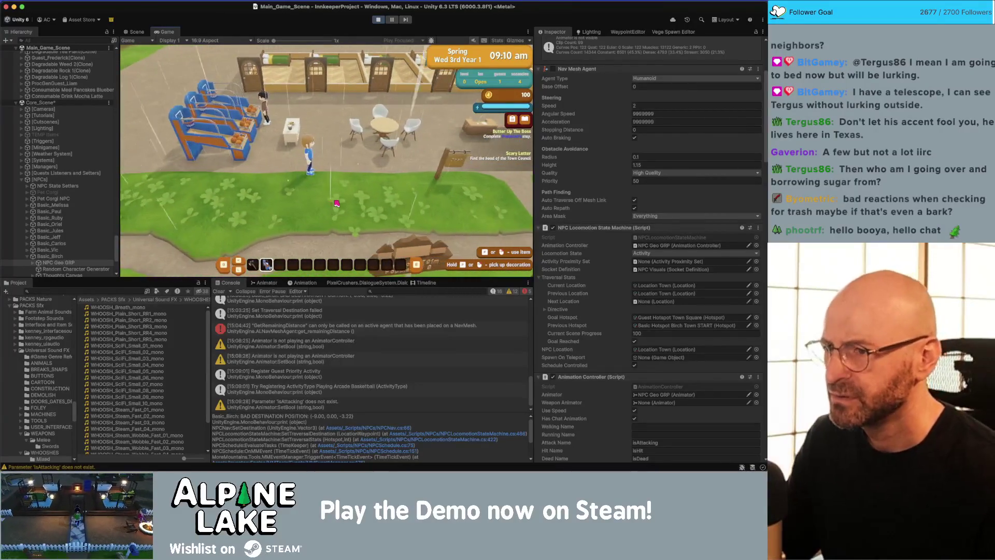
scroll(334, 205, "up", 3)
key("w")
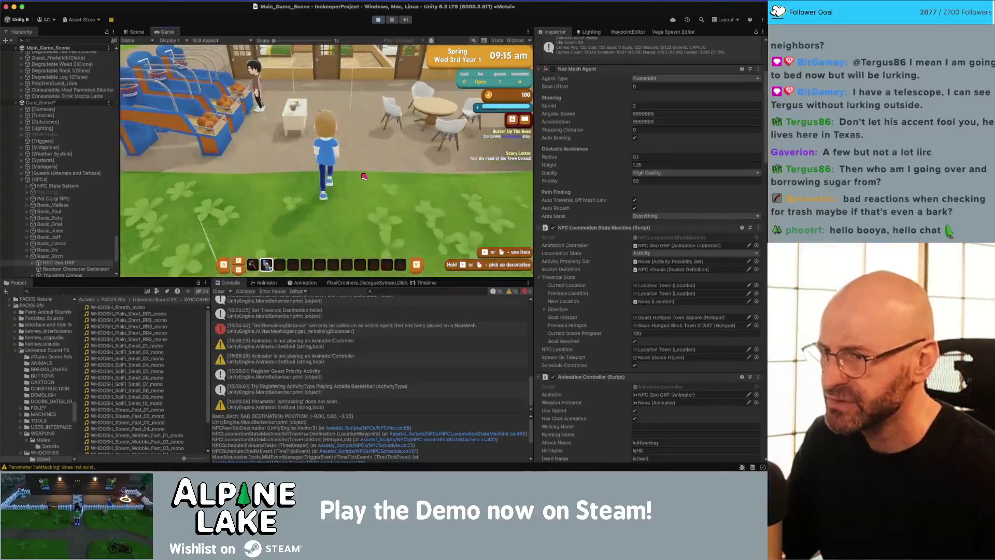
key("d")
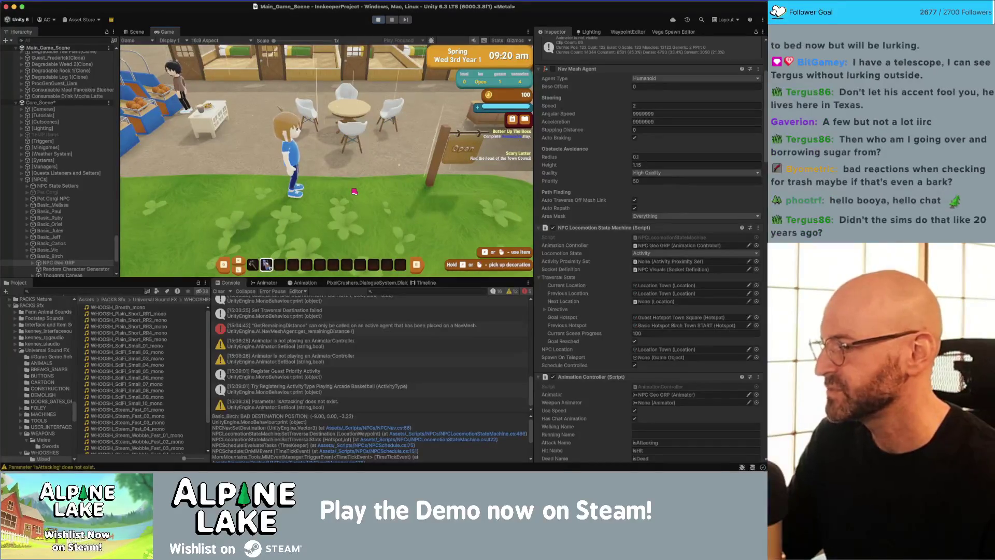
scroll(354, 191, "down", 3)
- Walk back into the bakery, check the buffet table storage, and return to Frederick
key("w")
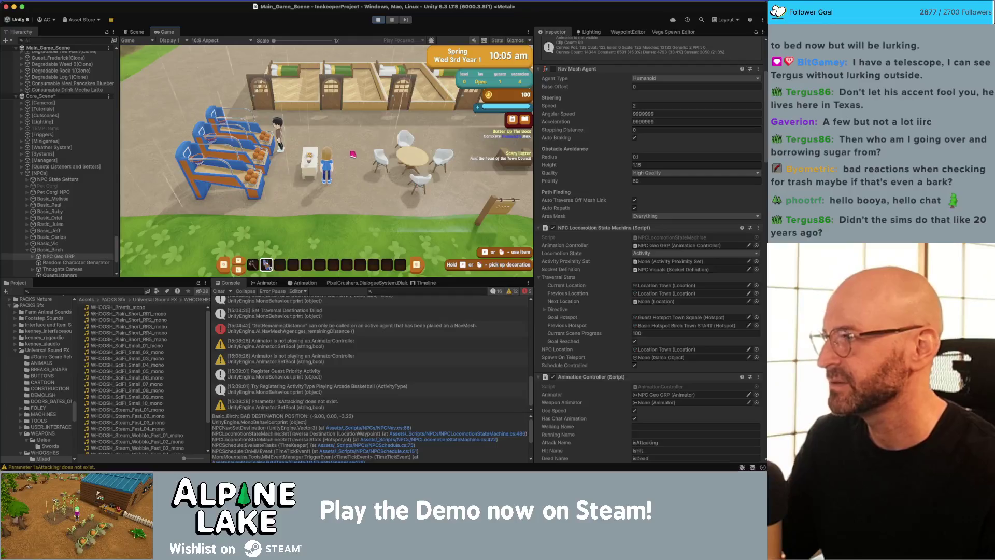
key("e")
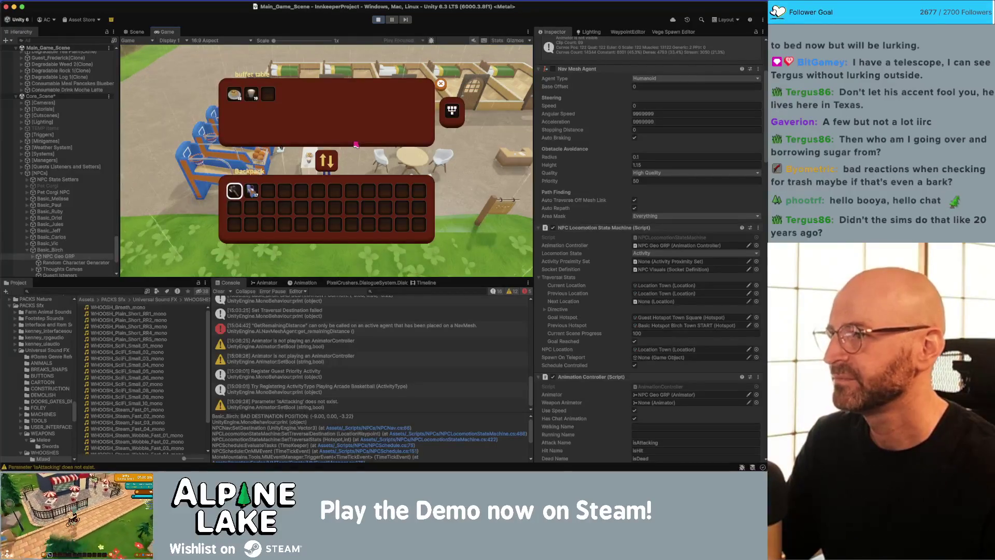
key("Escape")
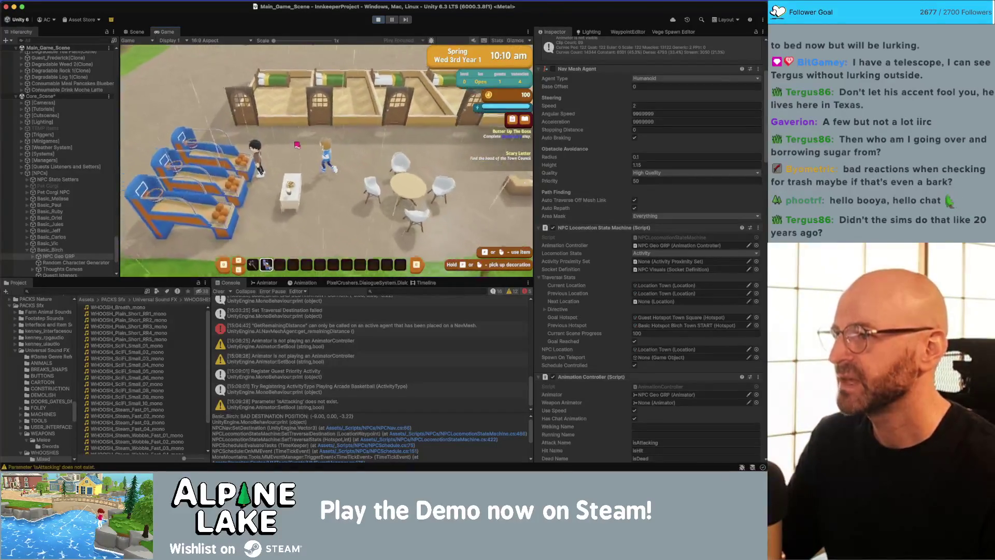
key("a")
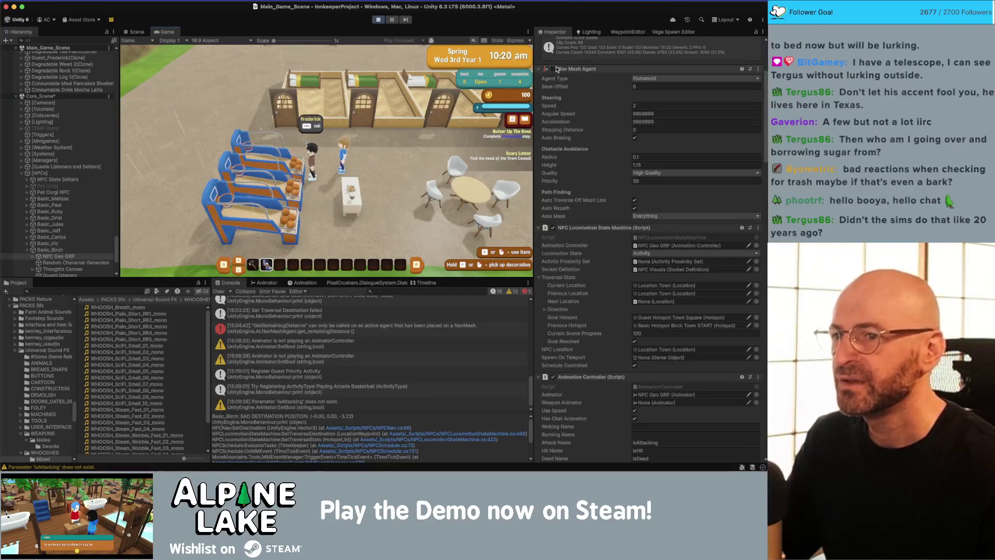
- Collapse Basic_Birch in the Hierarchy and scroll through the scene objects
left_click(27, 251)
scroll(31, 230, "down", 5)
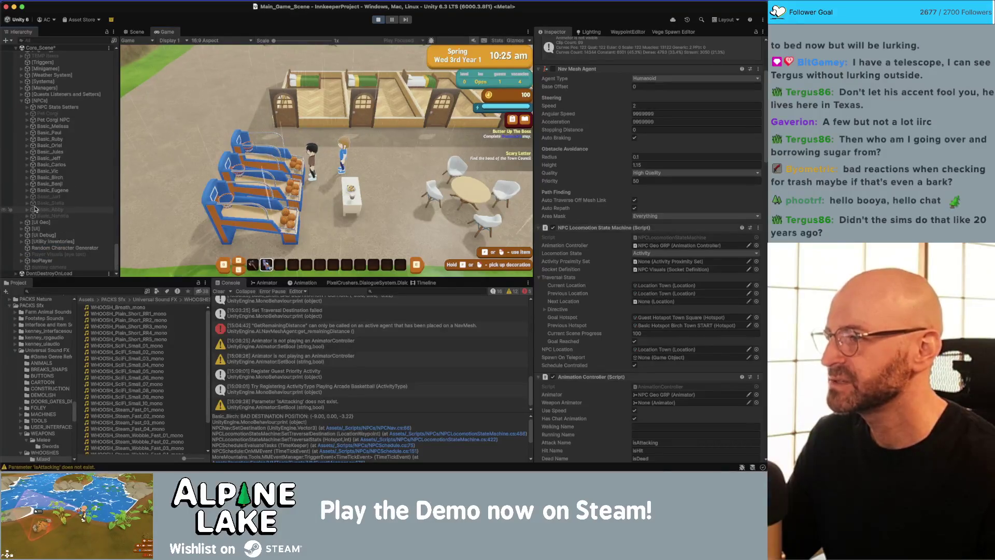
scroll(27, 243, "up", 13)
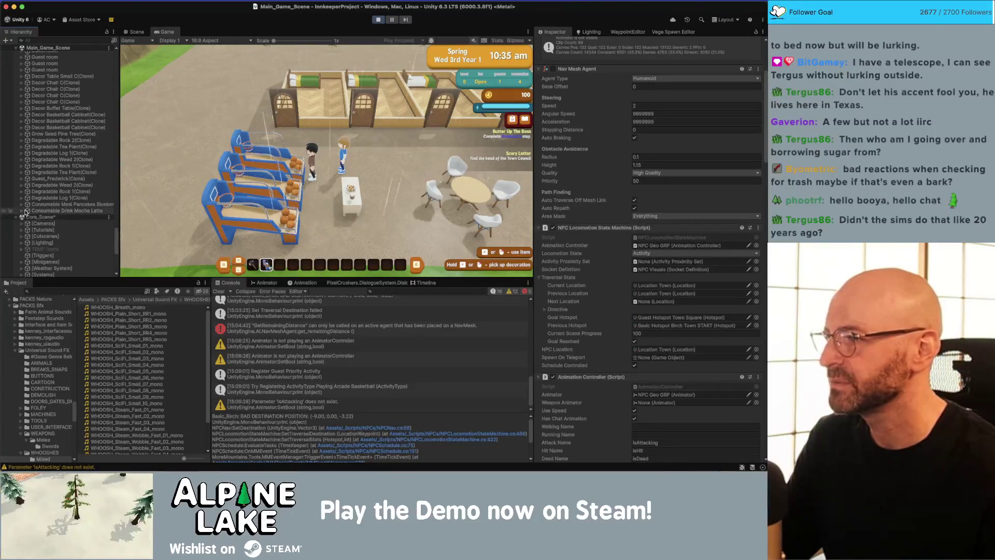
scroll(36, 208, "up", 1)
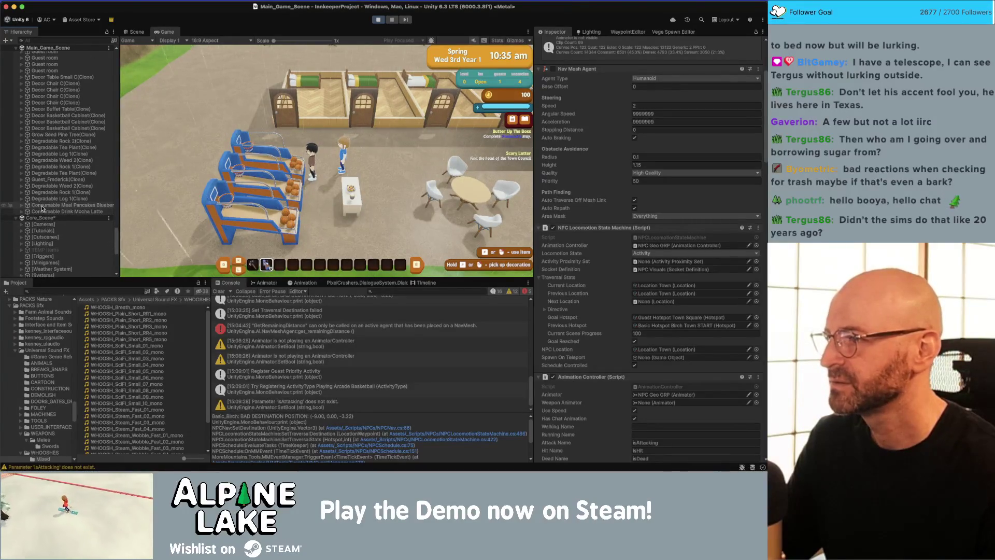
scroll(29, 209, "up", 15)
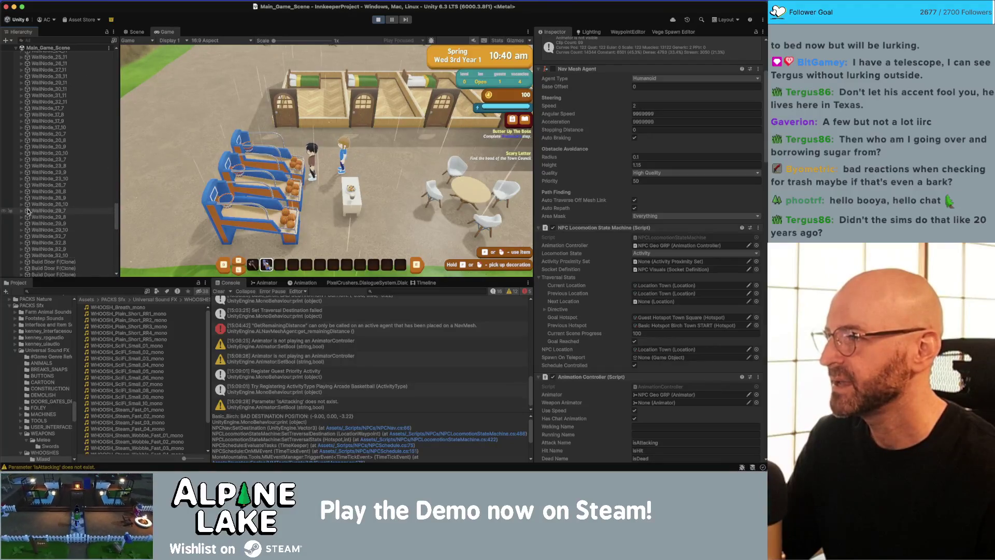
scroll(29, 210, "up", 20)
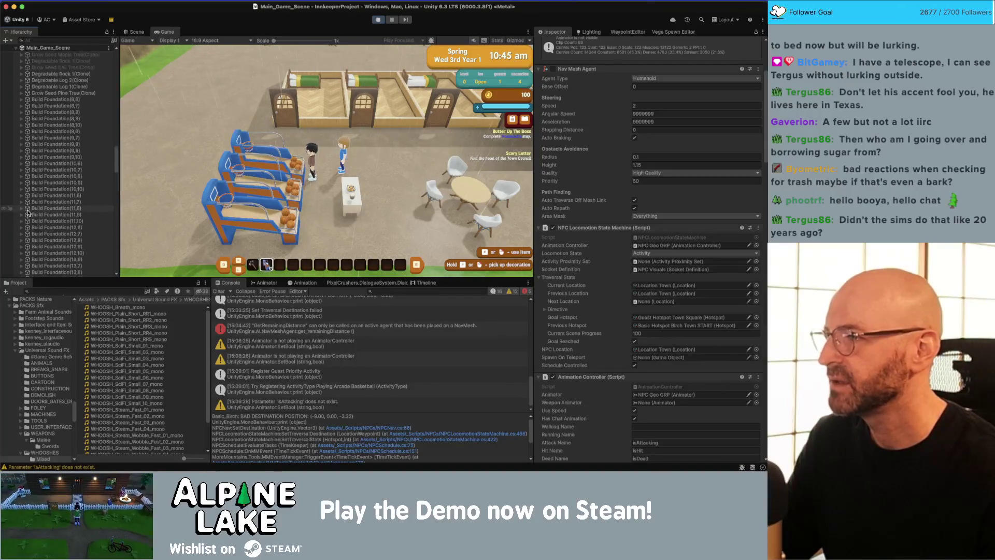
scroll(35, 213, "up", 15)
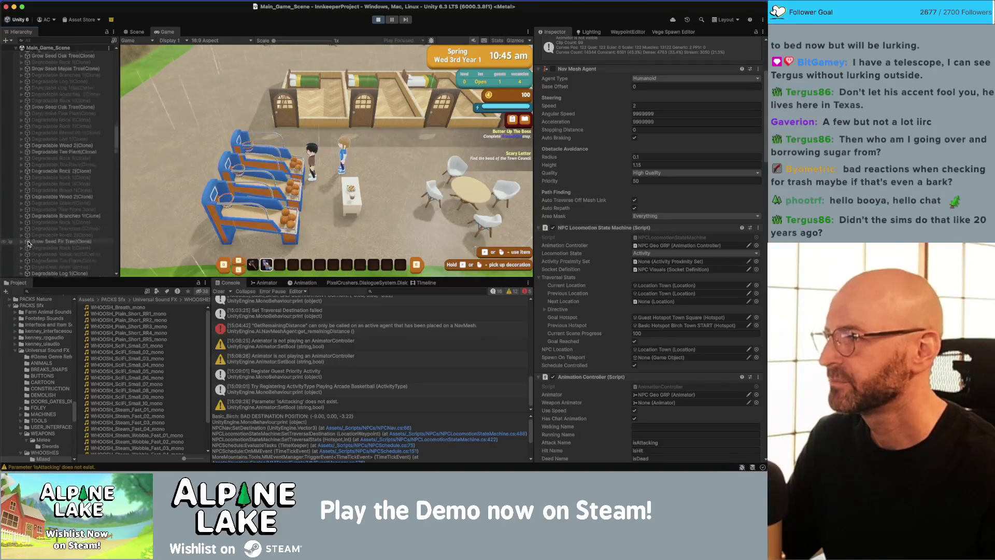
scroll(29, 244, "up", 15)
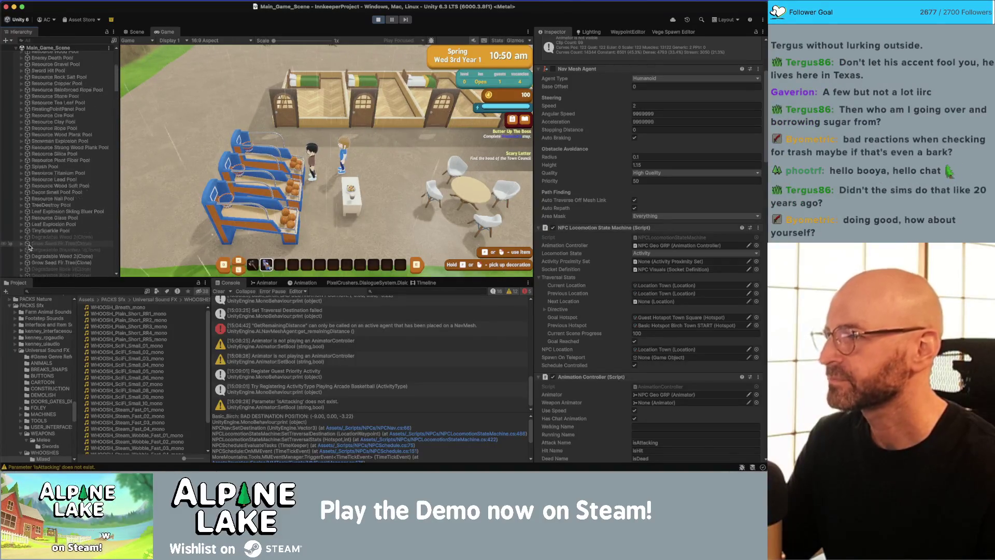
scroll(72, 213, "down", 10)
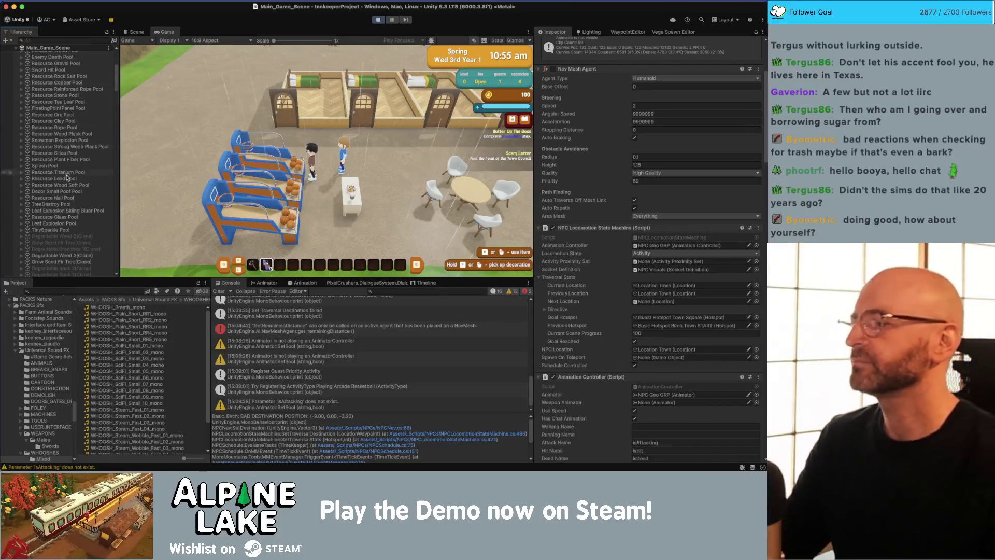
scroll(72, 212, "down", 15)
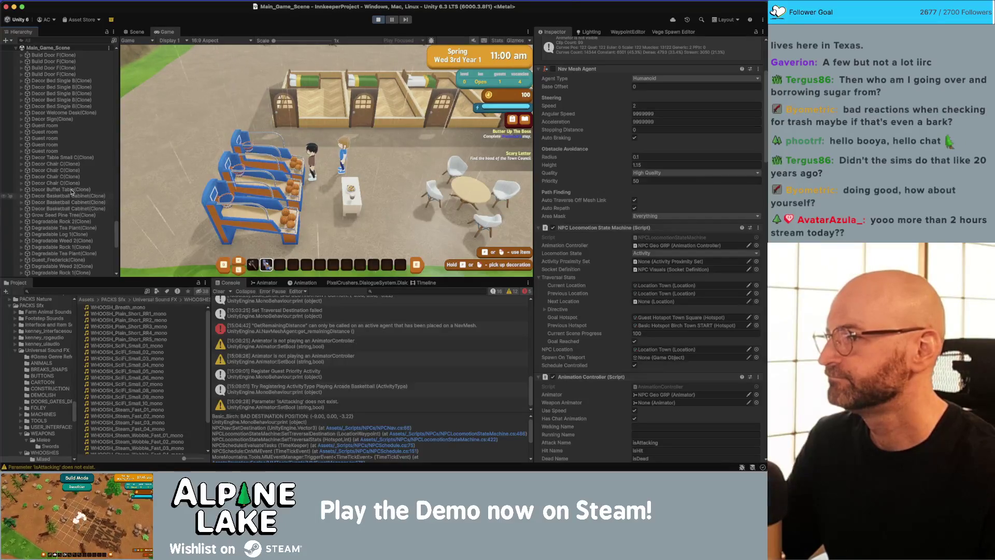
scroll(70, 207, "down", 15)
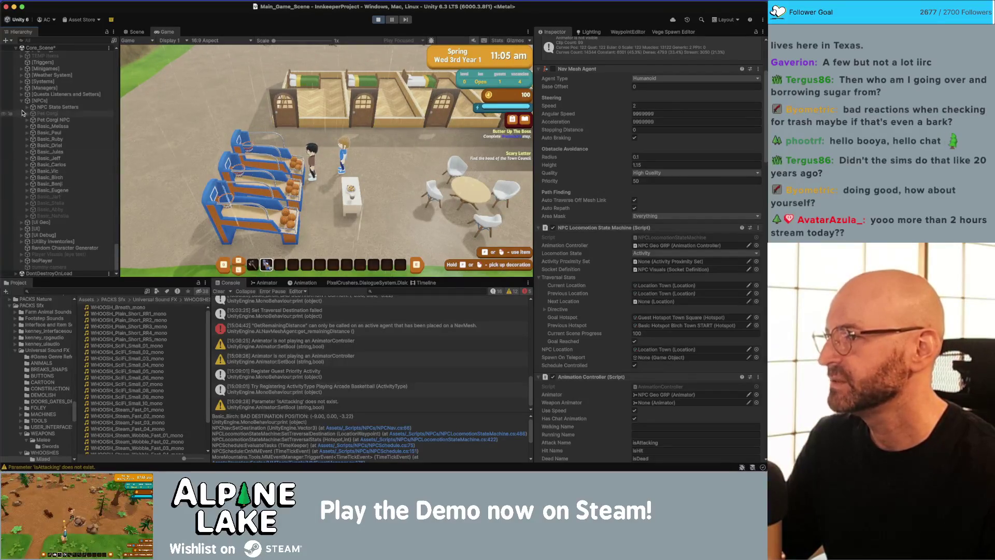
- Collapse the [NPCs] group and scroll back up the Hierarchy
left_click(21, 101)
scroll(52, 145, "up", 6)
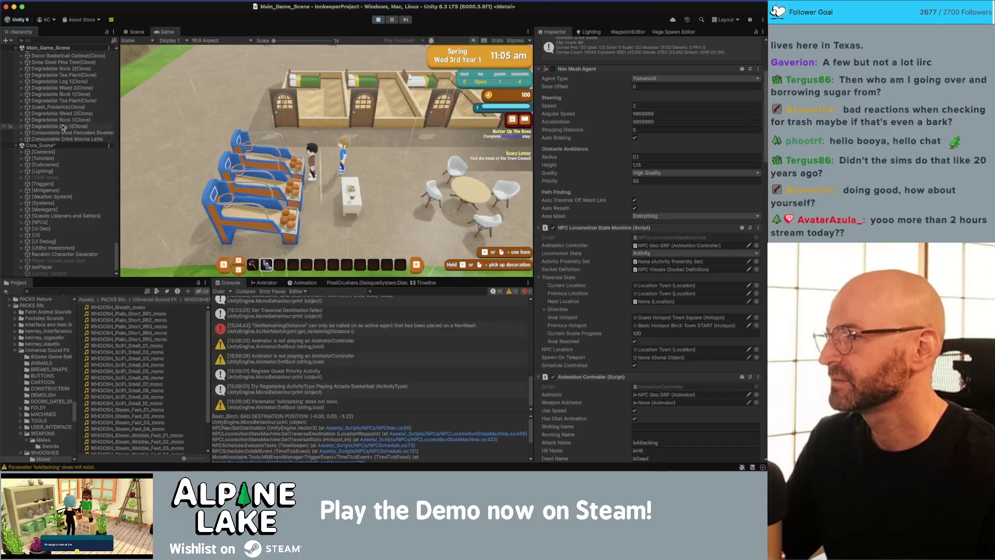
scroll(60, 143, "up", 10)
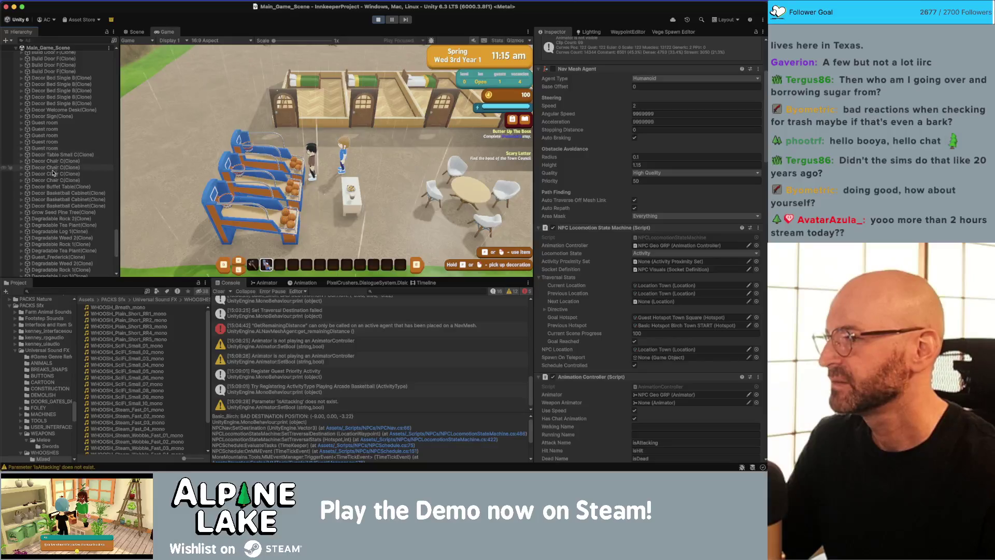
- Search the Hierarchy for Frederick, select Guest_Frederick(Clone), then clear the search
type("der")
left_click(58, 54)
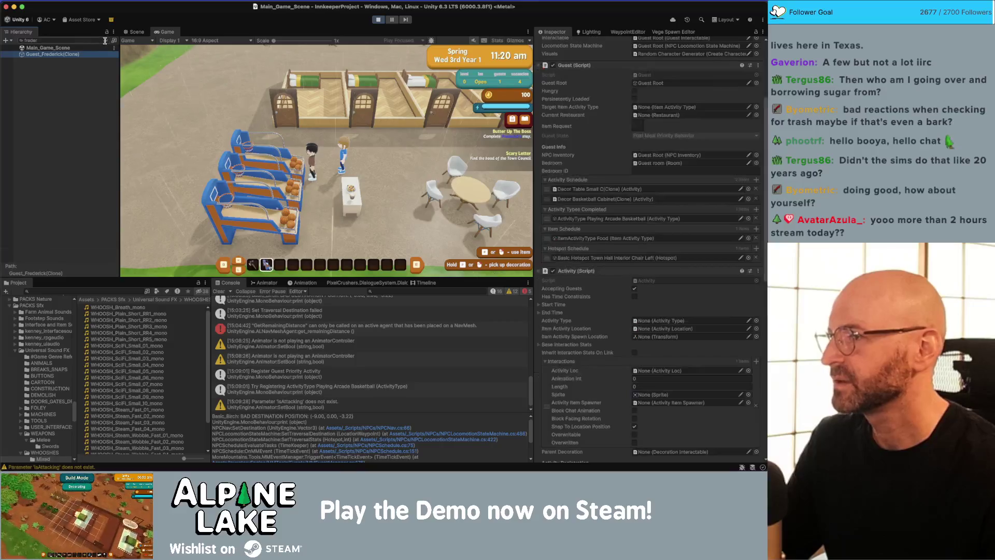
left_click(104, 40)
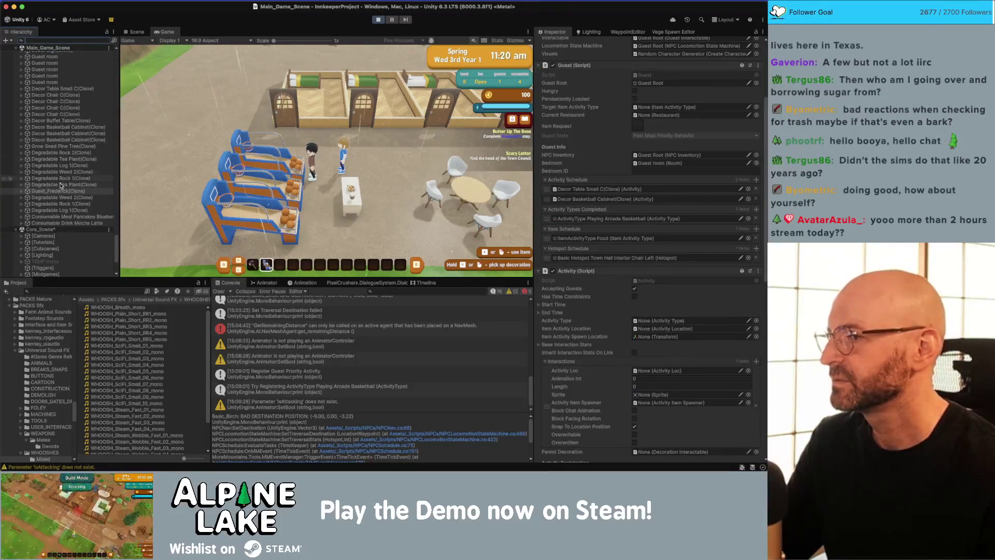
- Expand Guest_Frederick(Clone), inspect Guest Root's components, then reselect the guest to view its scripts
left_click(52, 190)
key("Right")
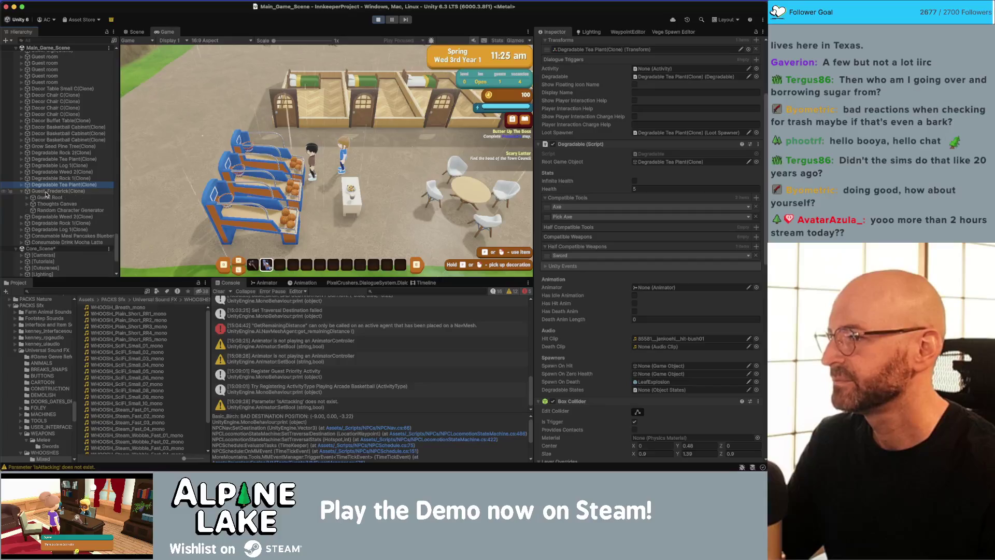
left_click(49, 197)
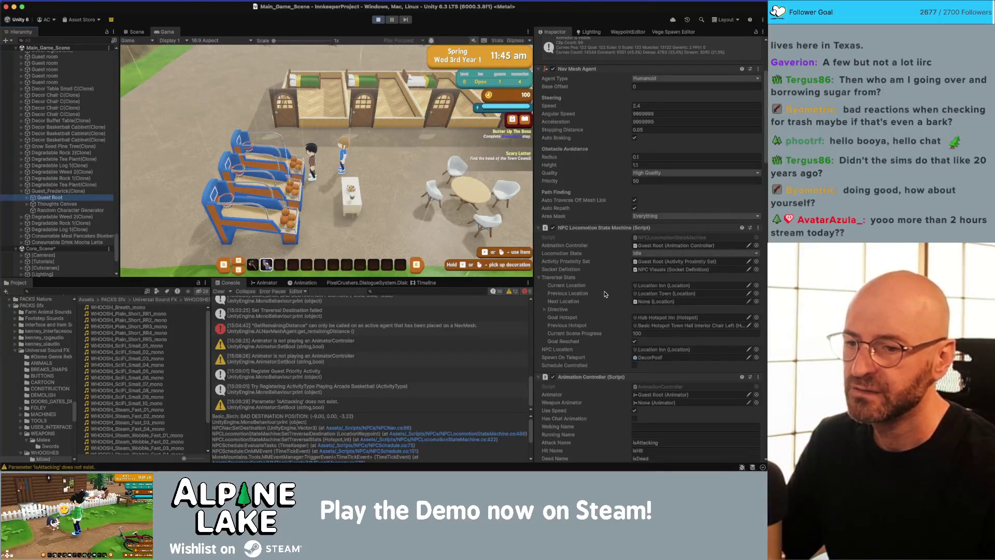
scroll(603, 293, "down", 1)
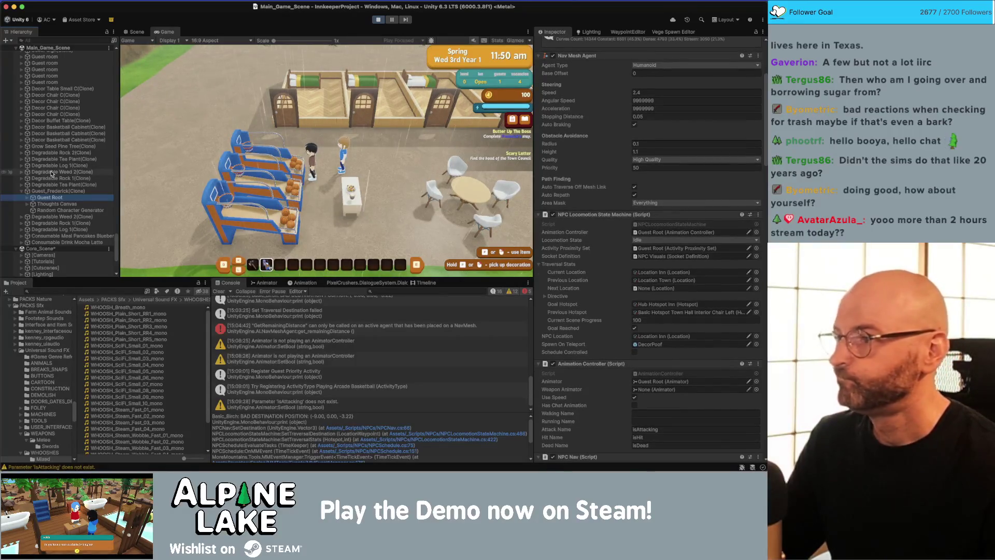
left_click(57, 191)
scroll(614, 205, "up", 4)
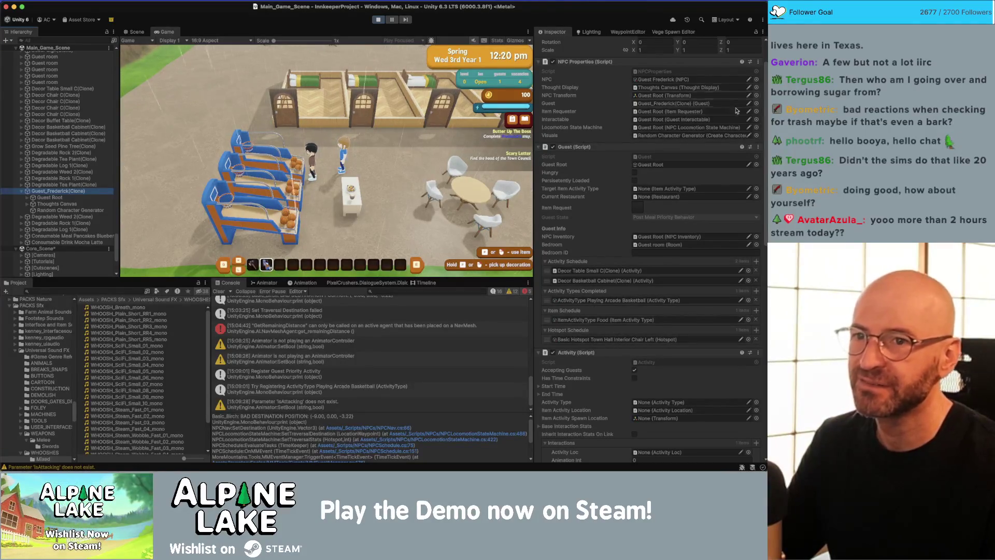
scroll(754, 71, "up", 3)
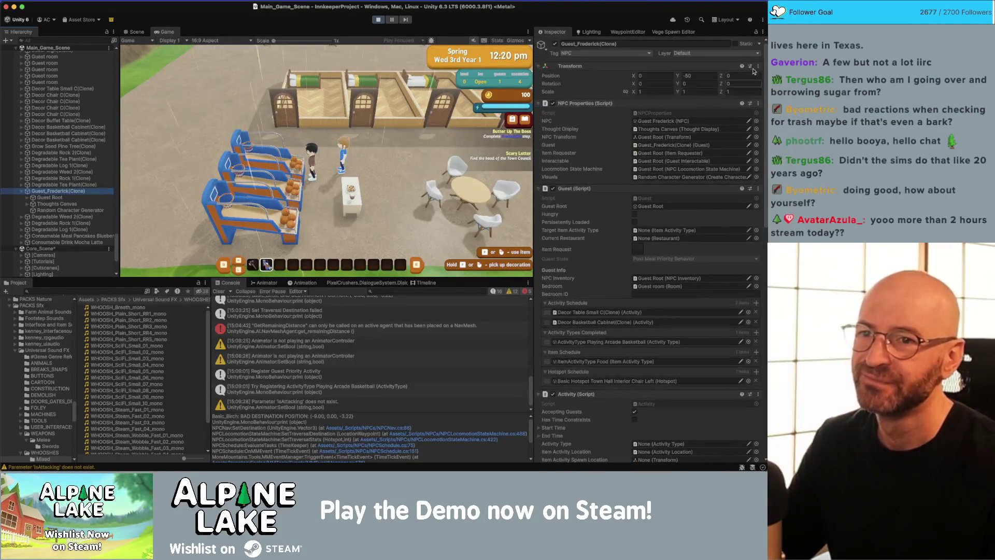
left_click(762, 32)
- Switch the Inspector to Debug to reveal Frederick's hidden Guest fields like Mood Value, then stop play mode
left_click(623, 190)
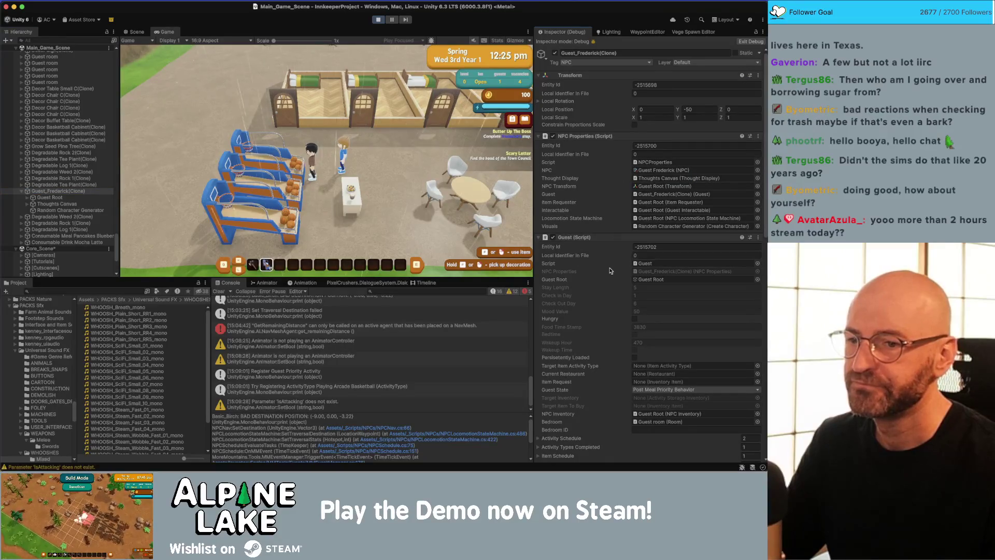
scroll(607, 273, "down", 1)
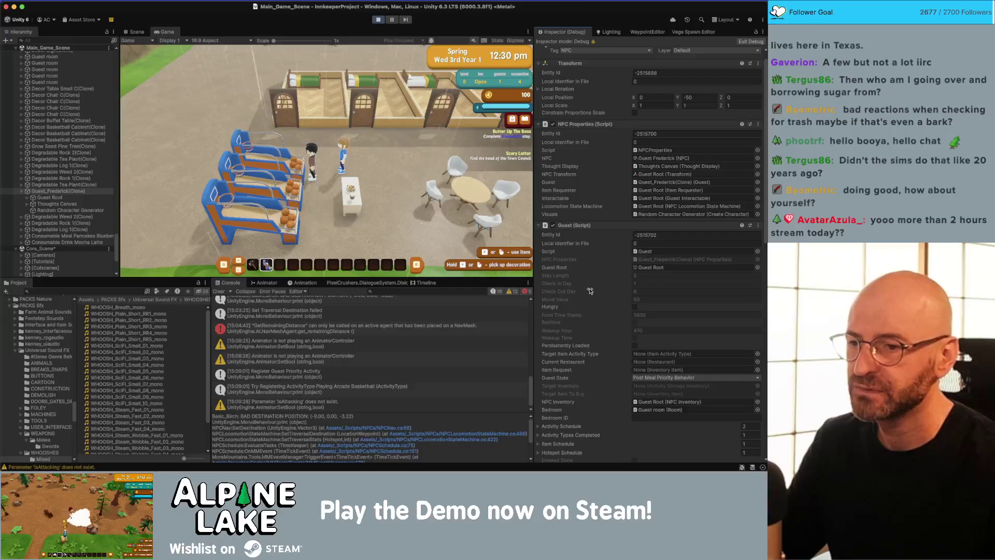
scroll(586, 293, "down", 1)
scroll(586, 293, "down", 1)
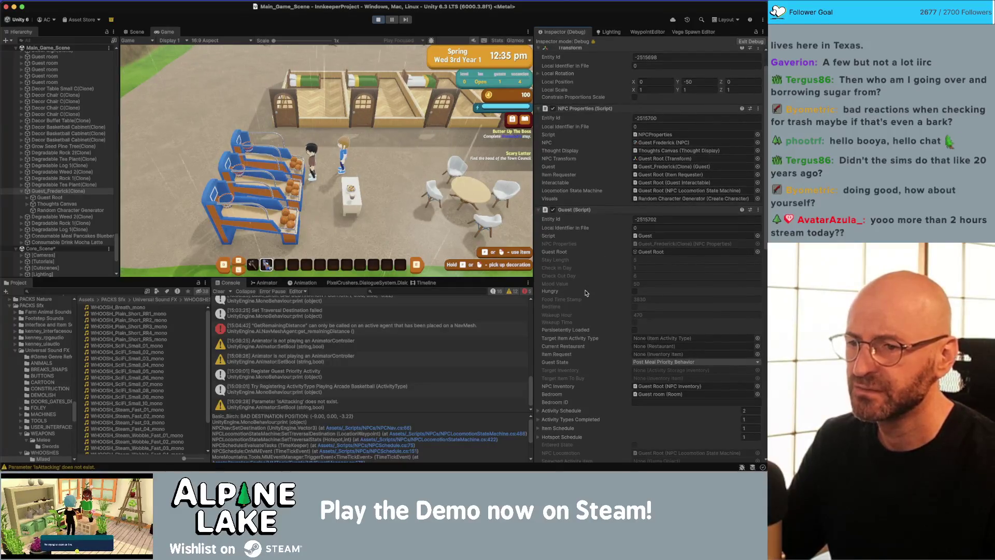
scroll(586, 293, "down", 2)
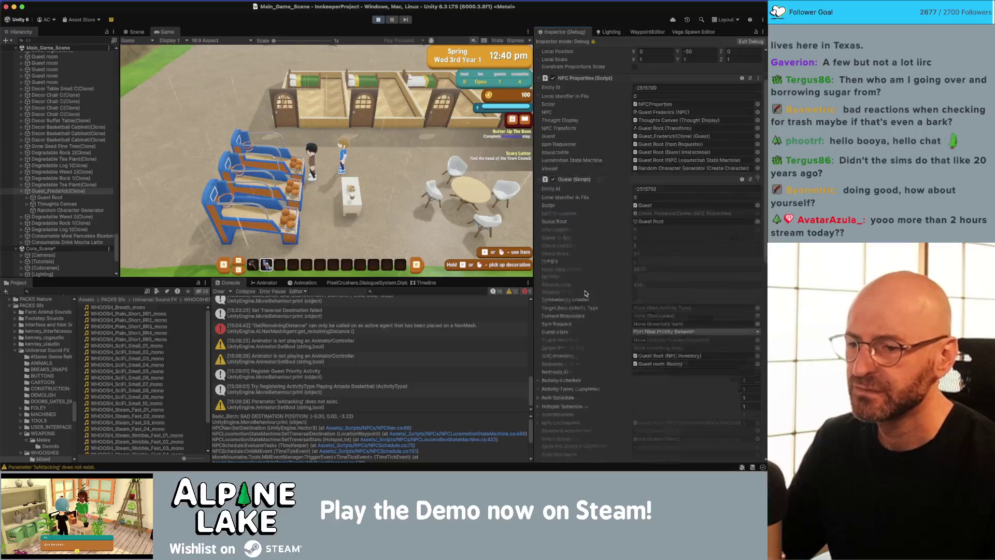
scroll(585, 293, "down", 4)
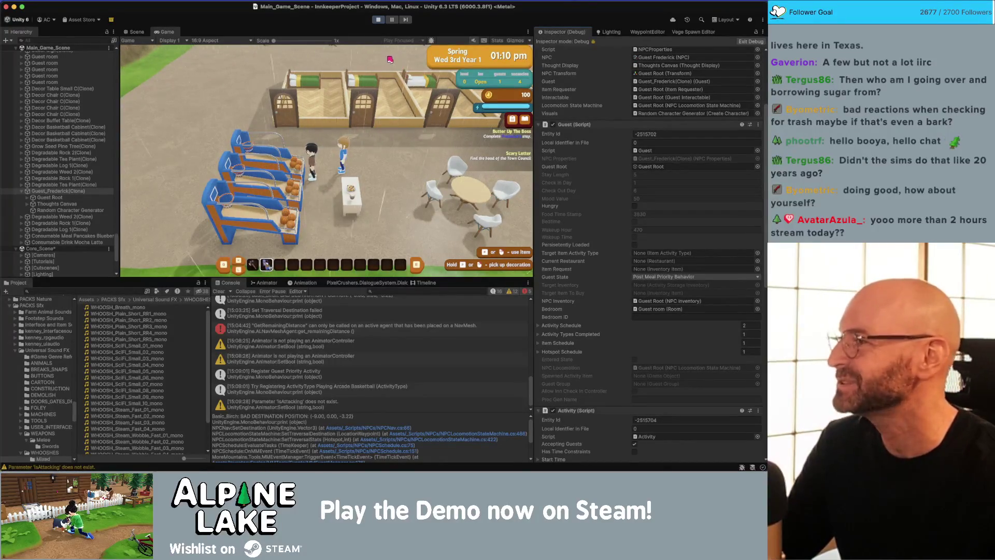
left_click(378, 20)
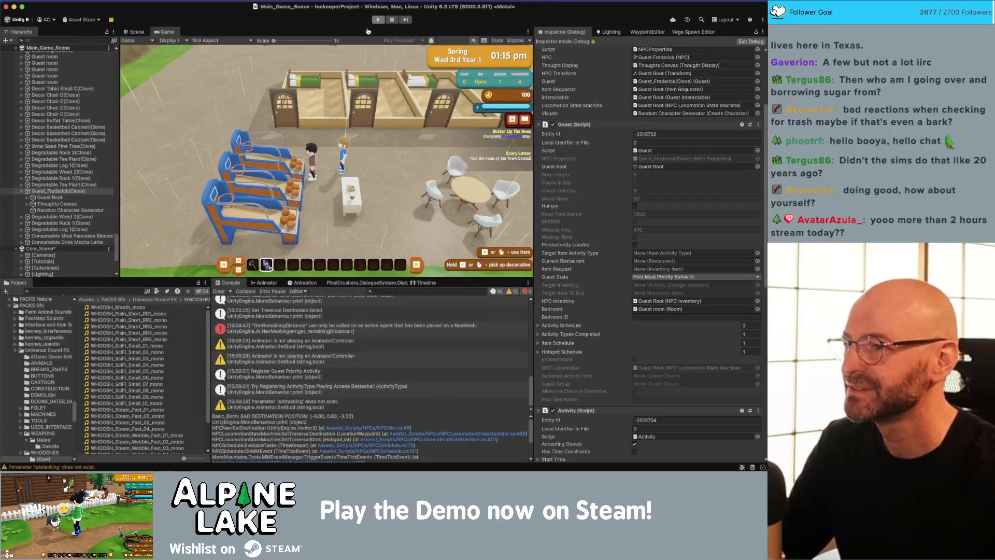
- In Rider, review NPCNav.cs's Awake, Update and m_ConversationEndTimer, then open and close EndOfDayController.cs
key("super+Tab")
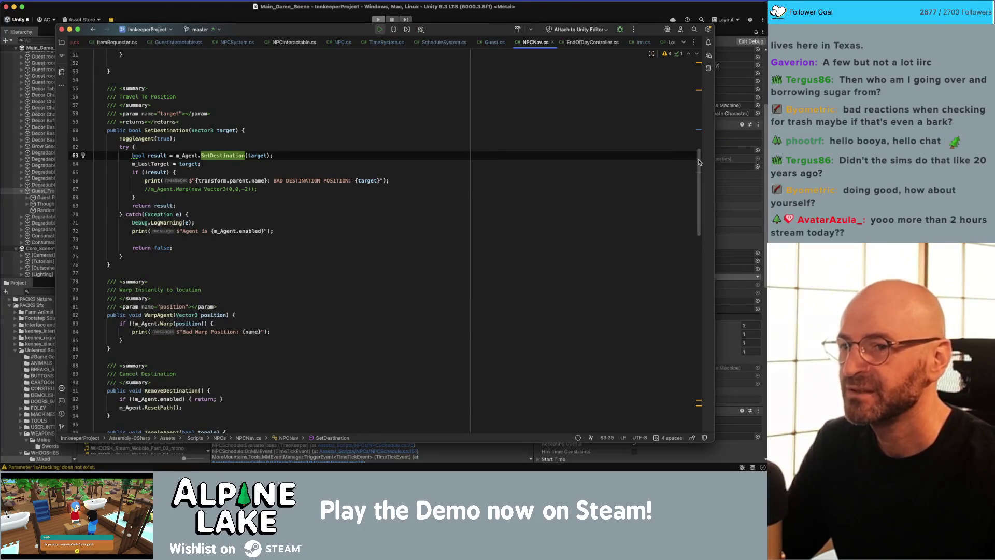
scroll(698, 161, "up", 10)
left_click(588, 169)
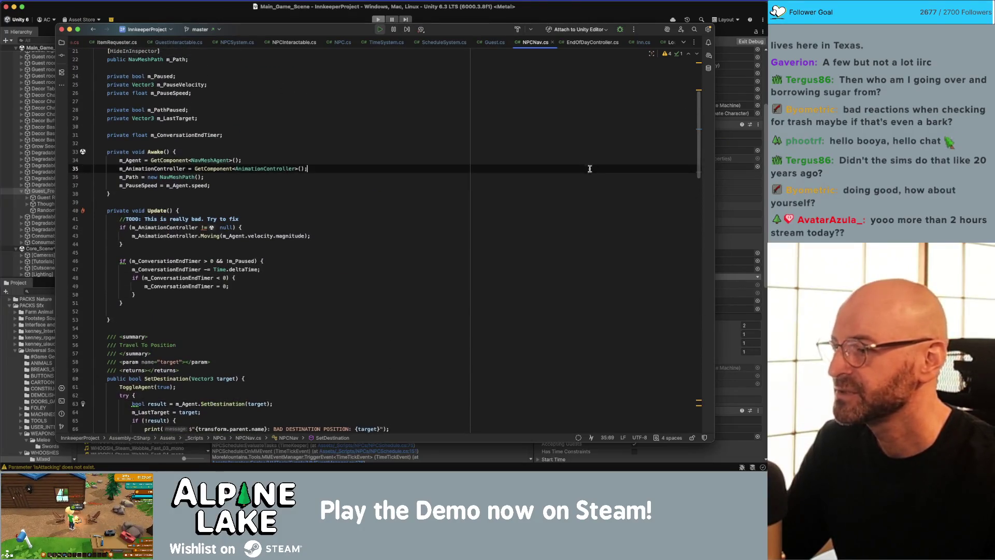
left_click(544, 229)
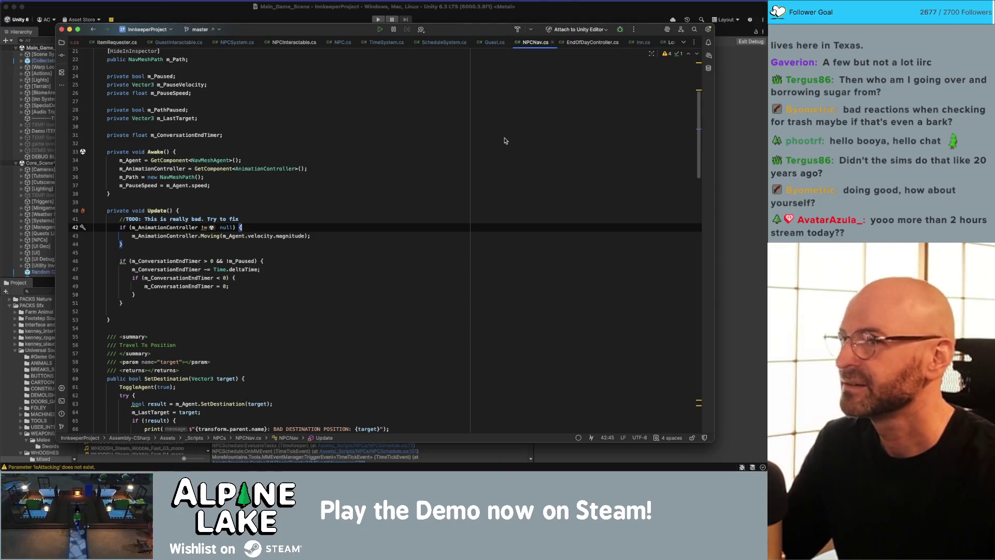
left_click(518, 134)
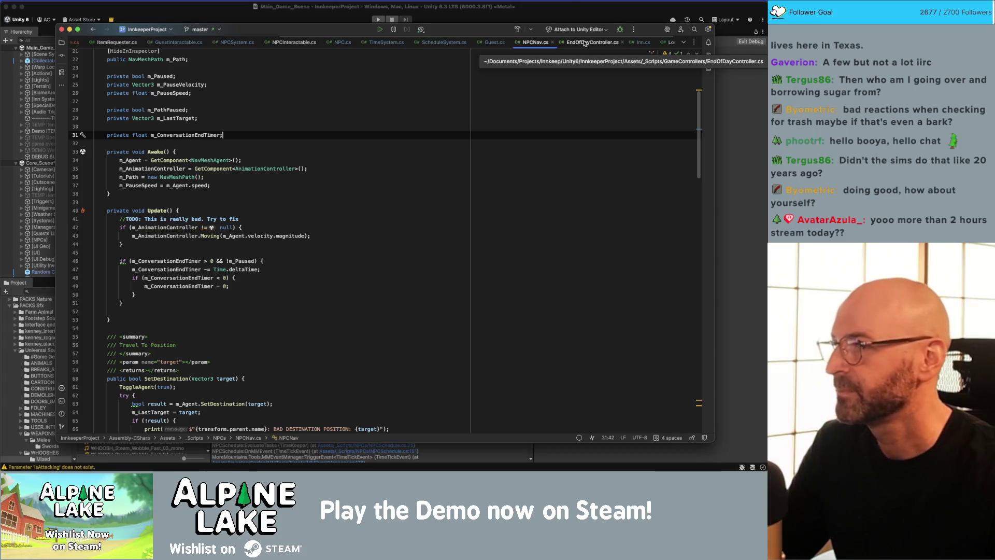
left_click(587, 43)
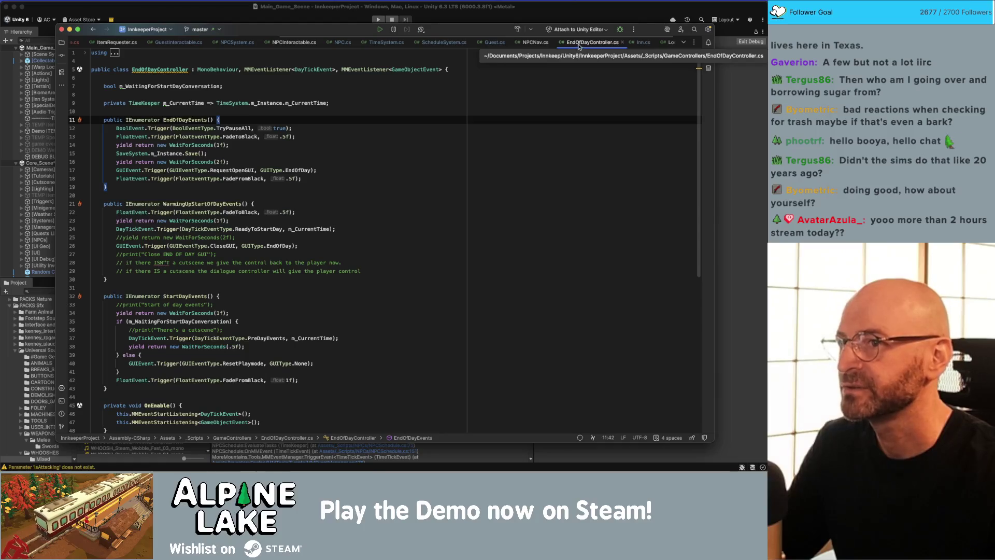
middle_click(586, 43)
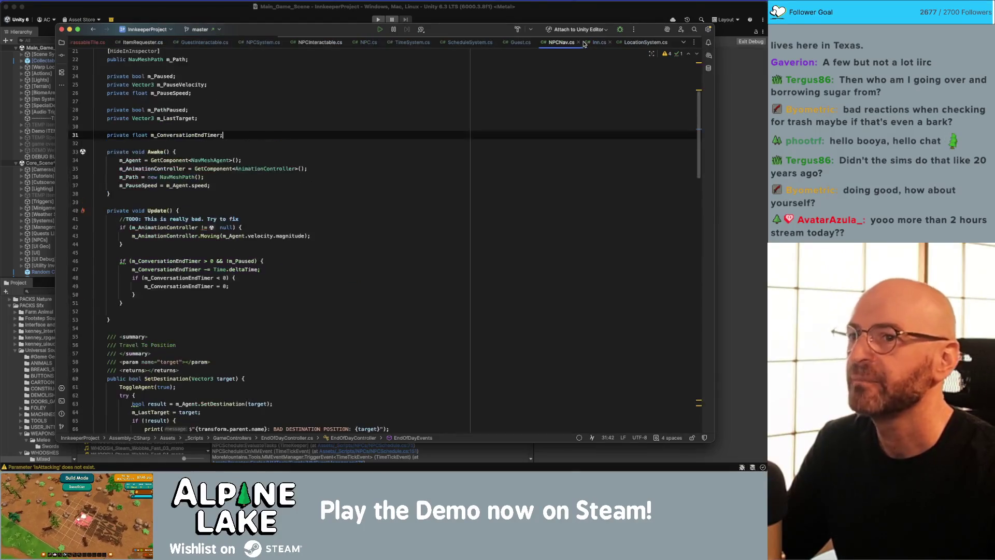
- Open Guest.cs and locate the ActivityCompleted method's switch over the guest states
left_click(516, 42)
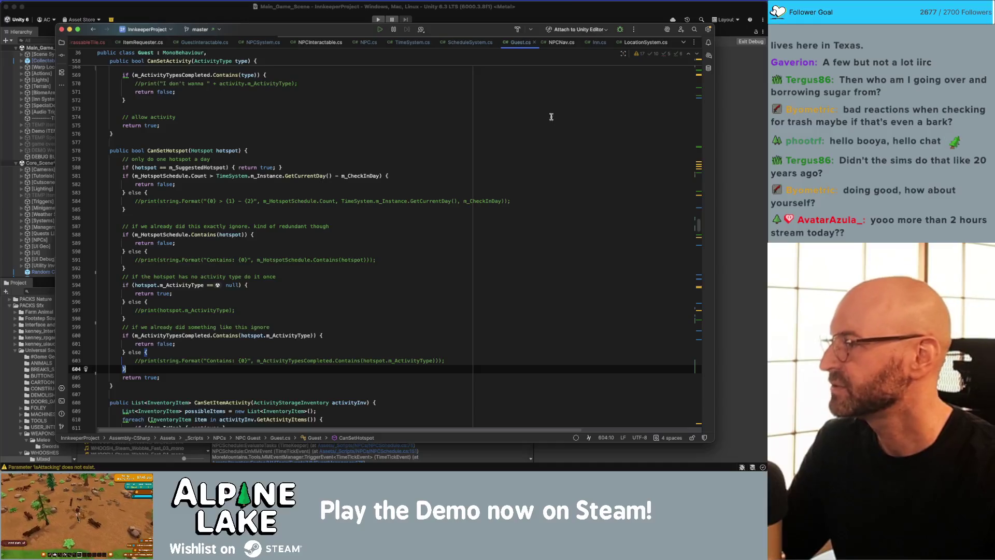
scroll(573, 186, "up", 10)
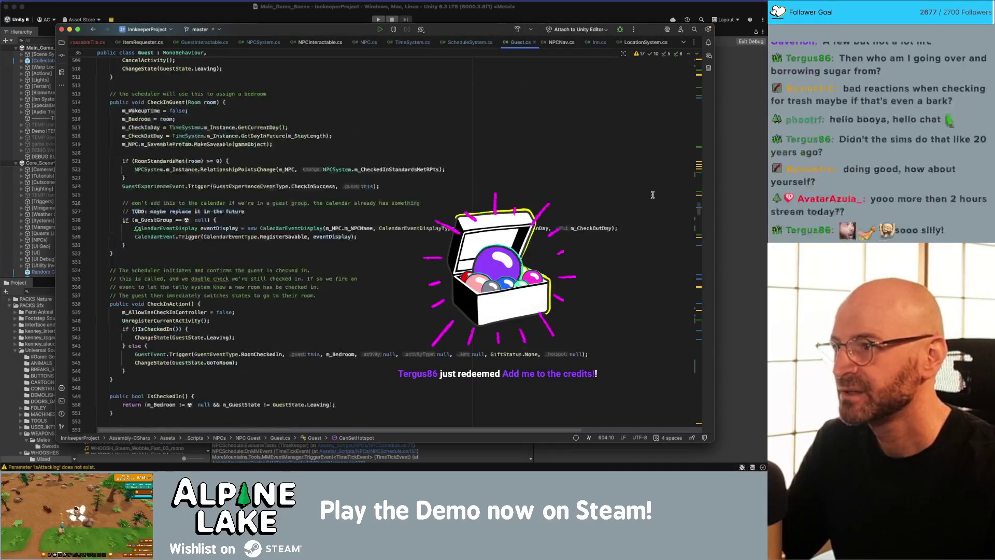
scroll(652, 195, "up", 15)
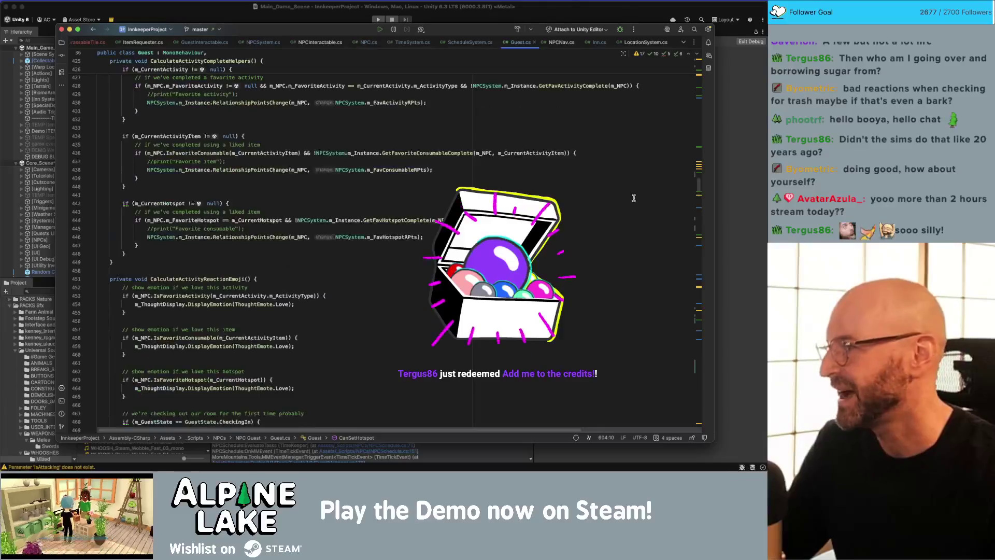
scroll(633, 198, "up", 12)
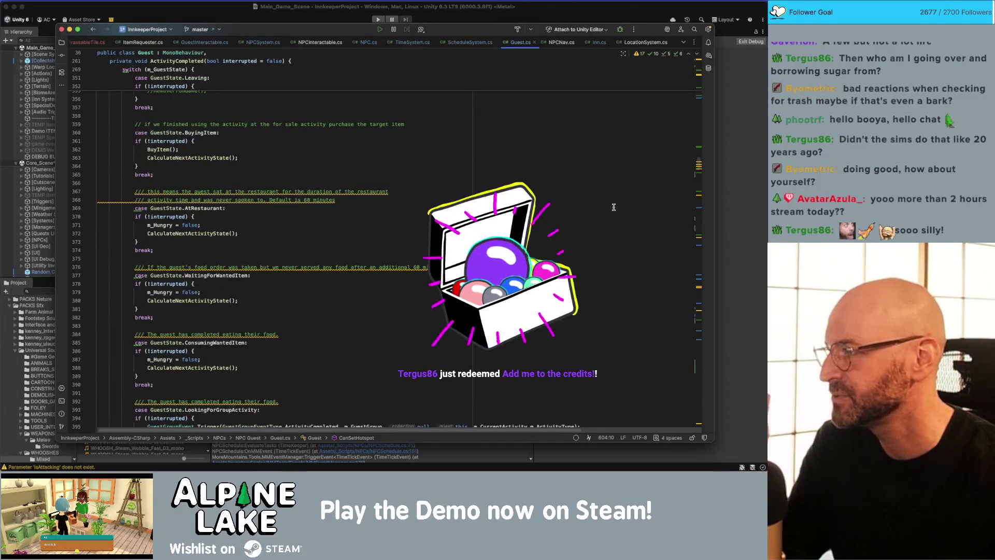
scroll(613, 207, "down", 1)
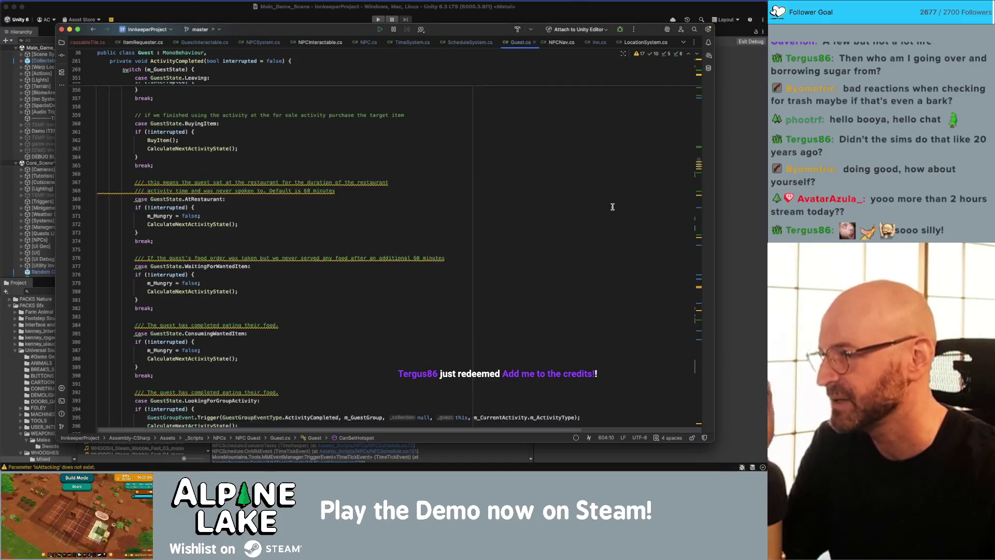
scroll(606, 207, "up", 10)
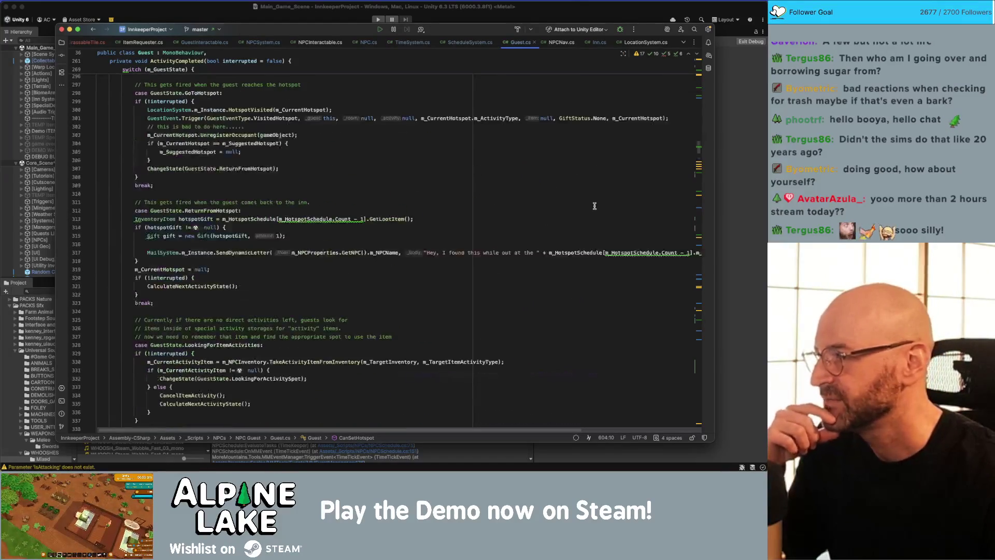
scroll(595, 210, "up", 4)
scroll(336, 244, "up", 4)
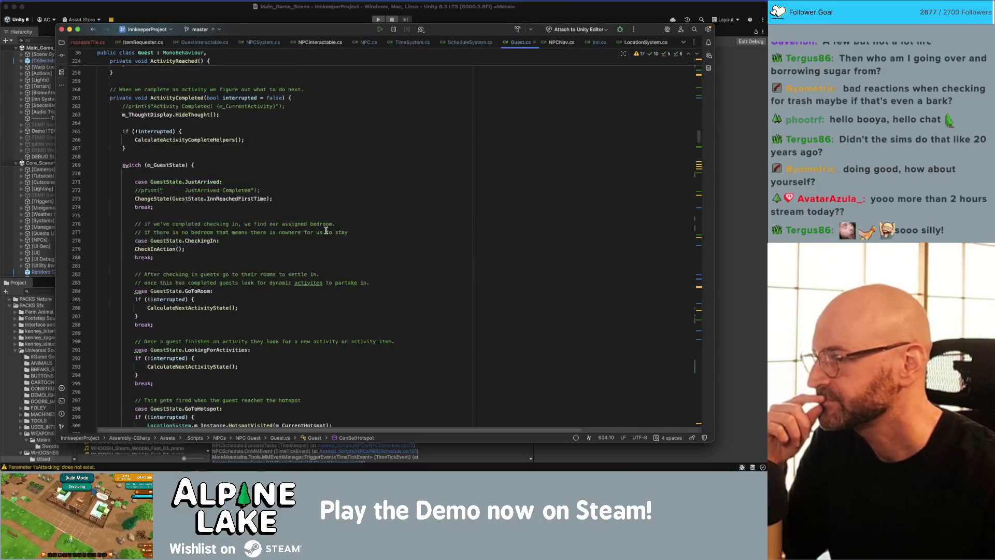
double_click(191, 98)
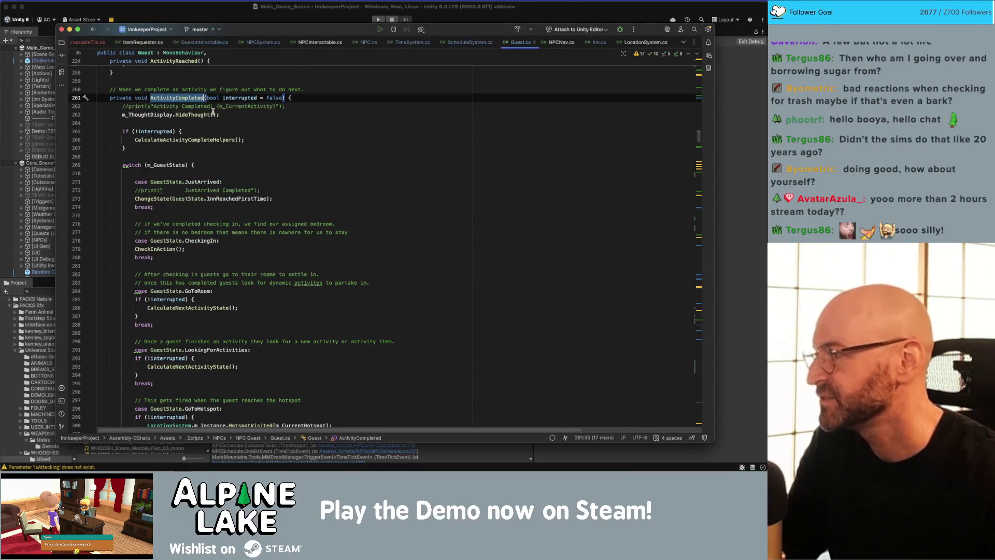
scroll(236, 145, "down", 3)
scroll(236, 144, "down", 4)
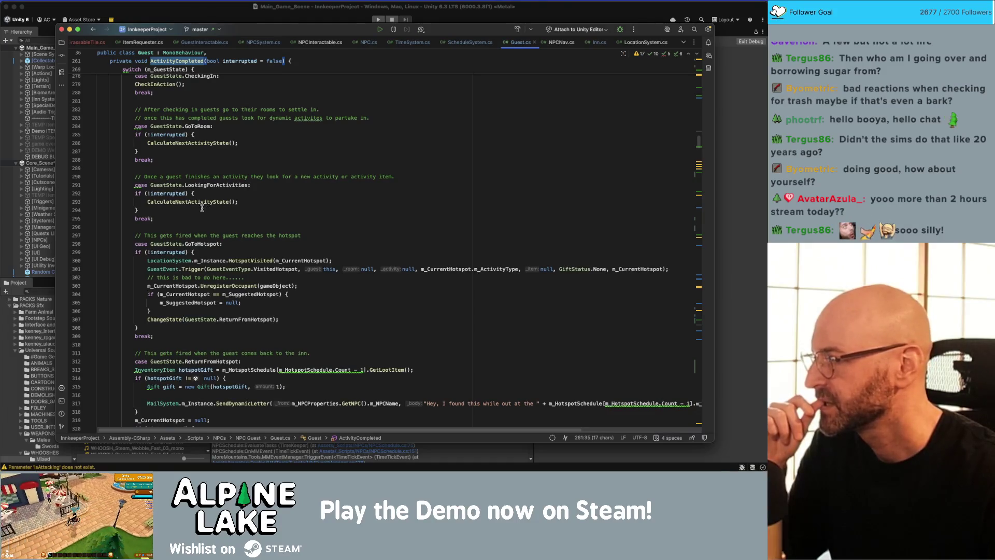
- Add a PreMealPriorityBehavior case with a break after the LookingForActivities case
left_click(182, 220)
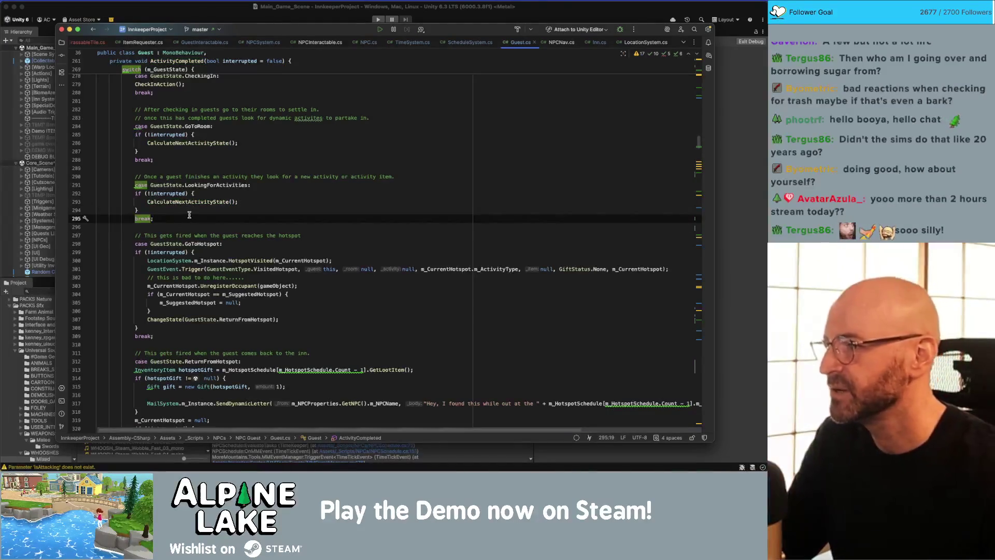
key("Return")
key("Return")
type("se GuestSTate")
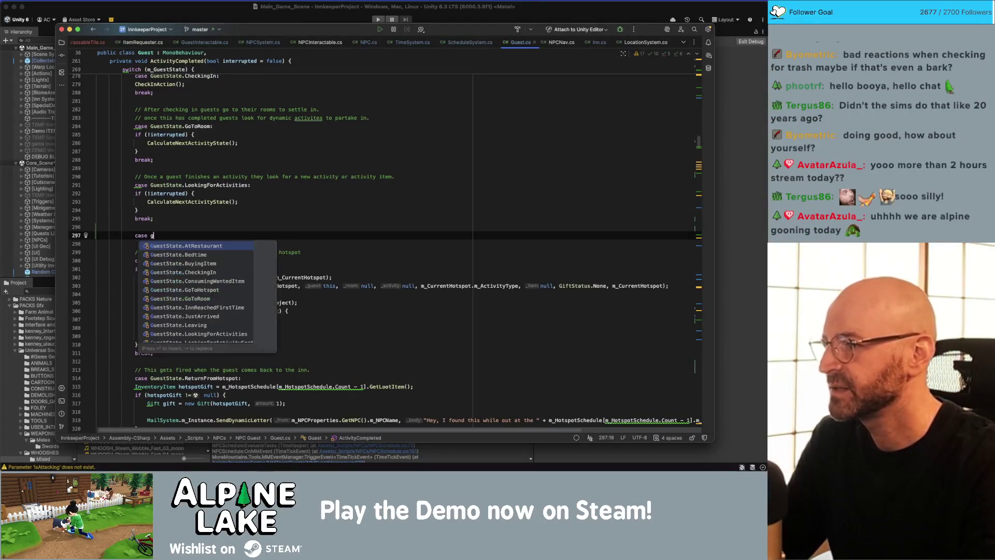
key("Down")
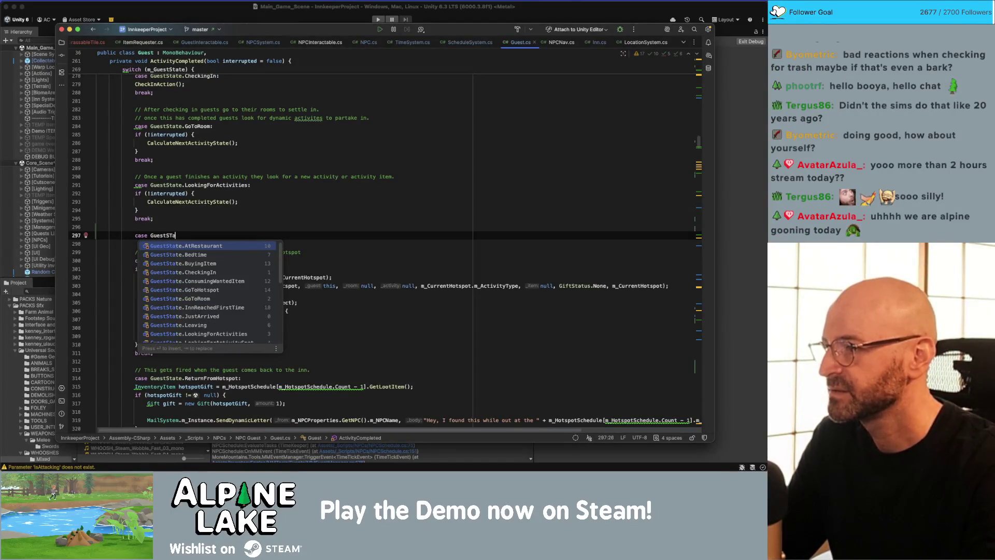
key("Return")
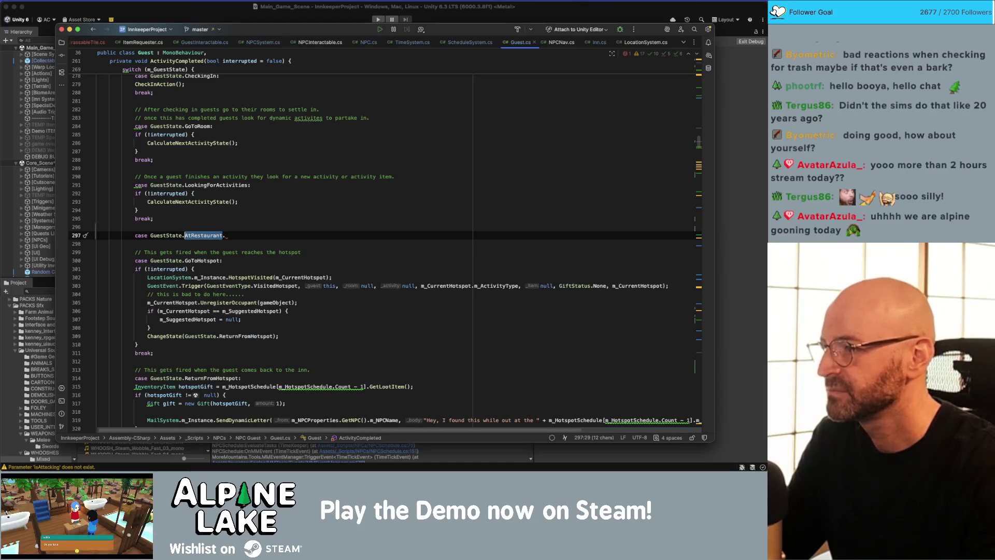
key("BackSpace")
type("Pre")
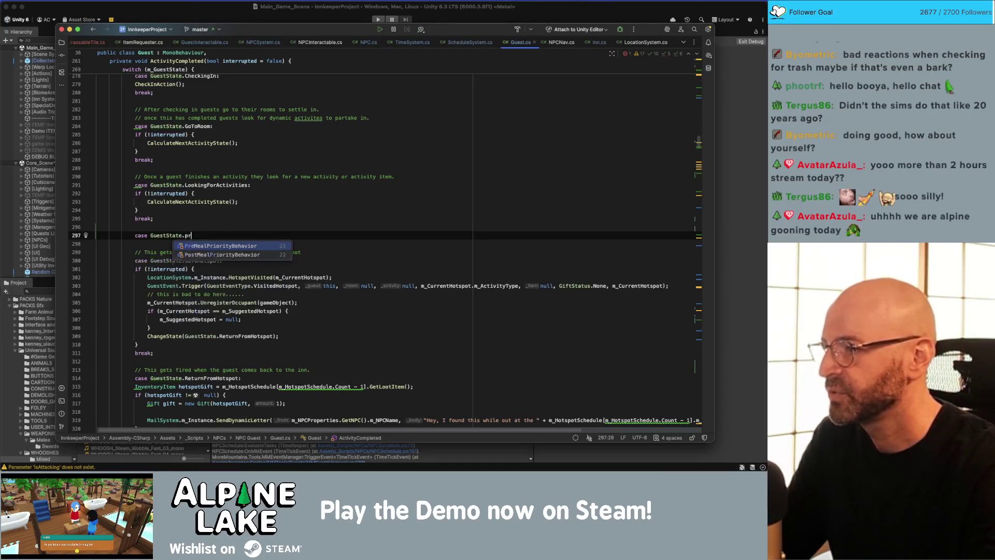
key("Return")
type(":")
key("Return")
key("Return")
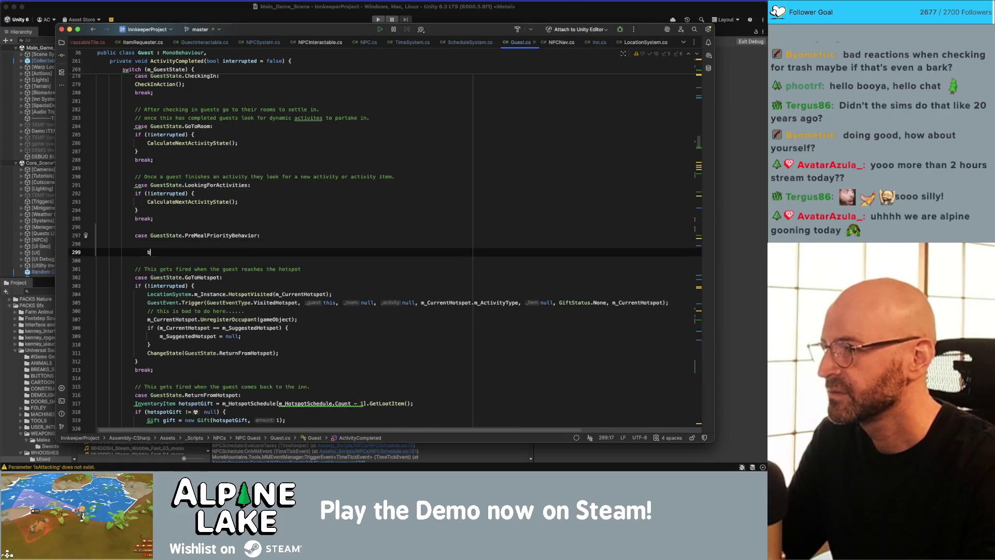
type("break;")
key("Up")
key("Up")
key("Up")
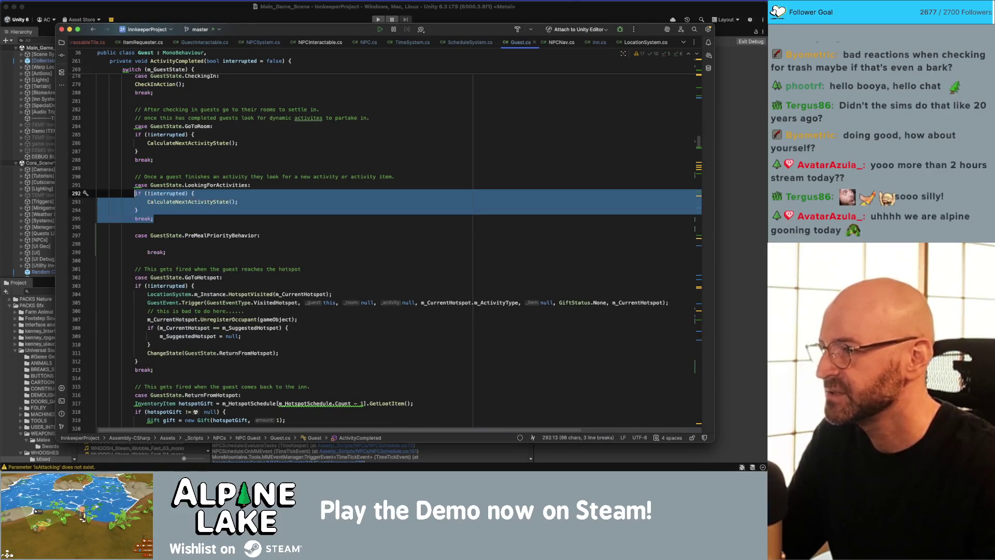
- Copy the interrupted check from the previous case into the PreMealPriorityBehavior case
left_click(166, 252)
key("super+Left")
type("if (!interrupted) {     CalculateNextActivityState(); } break;")
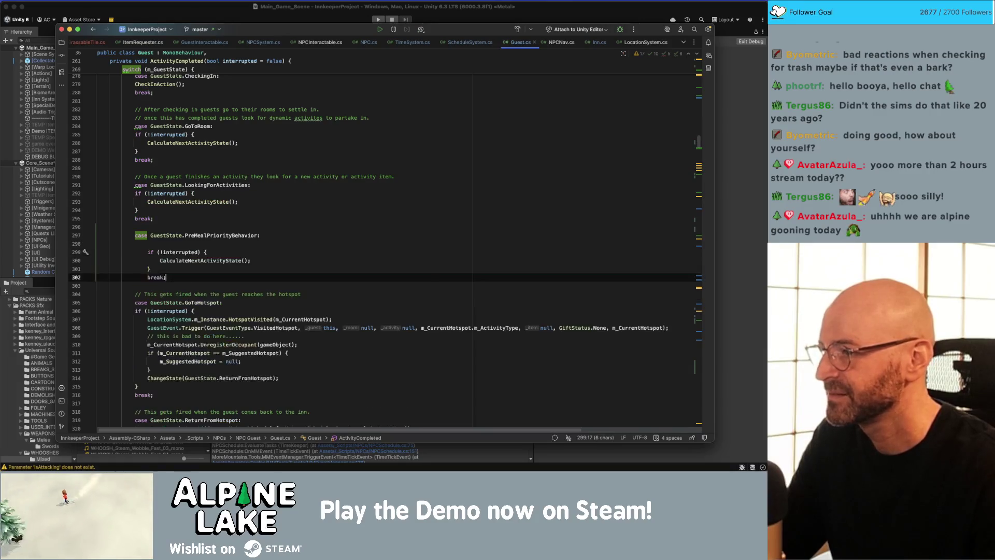
left_click(97, 243)
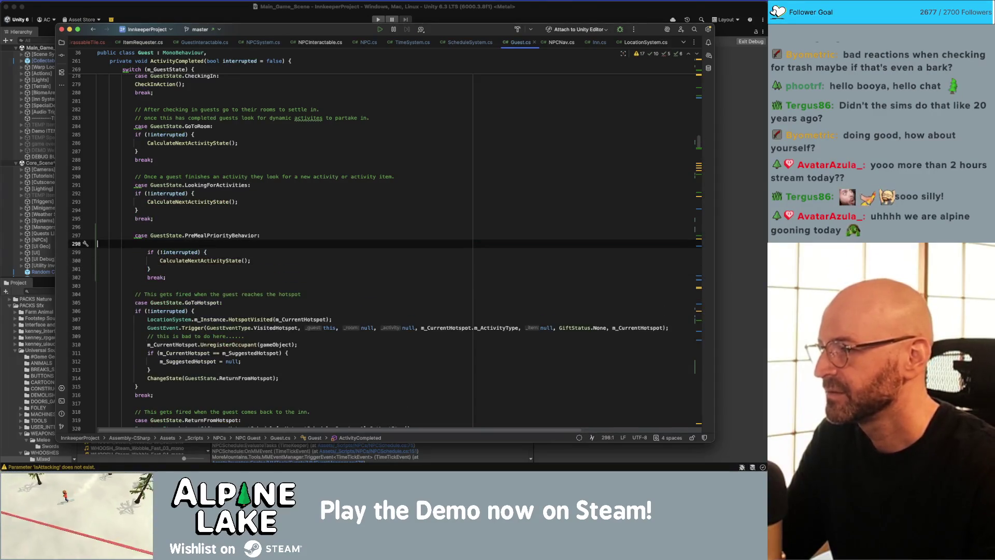
key("BackSpace")
- Duplicate the case block below and rename the copy to PostMealPriorityBehavior
left_click_drag(166, 269, 148, 236)
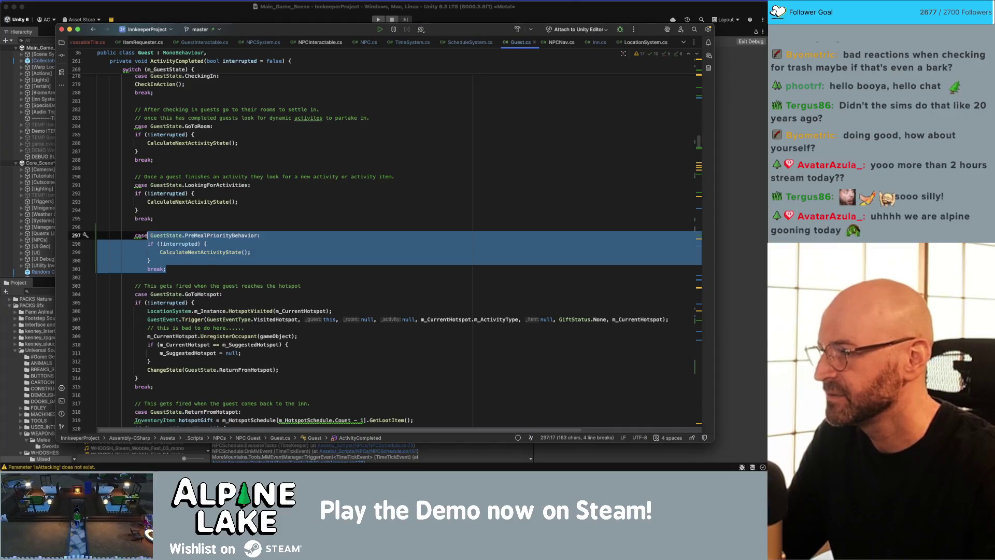
key("super+c")
key("Right")
key("Return")
key("Return")
key("super+v")
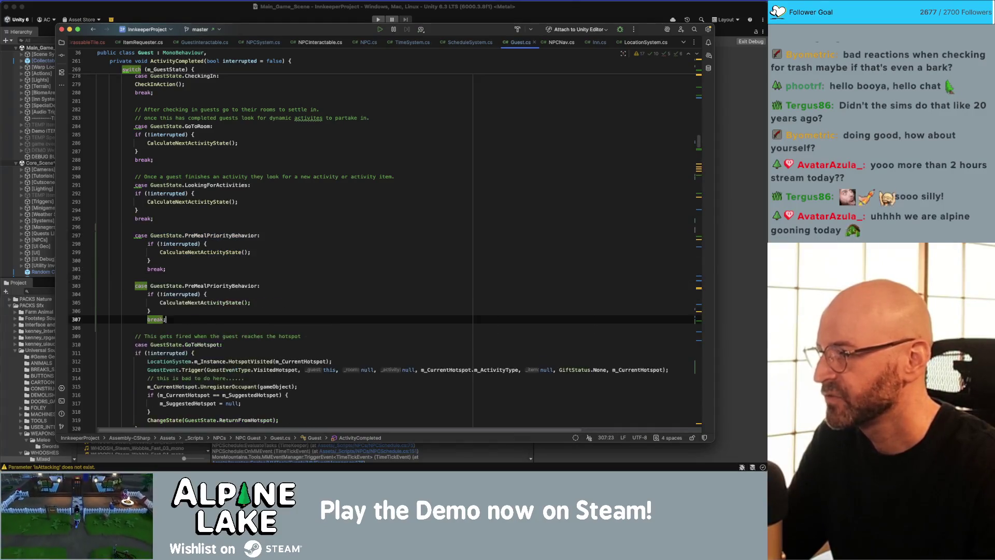
double_click(217, 286)
type("Post")
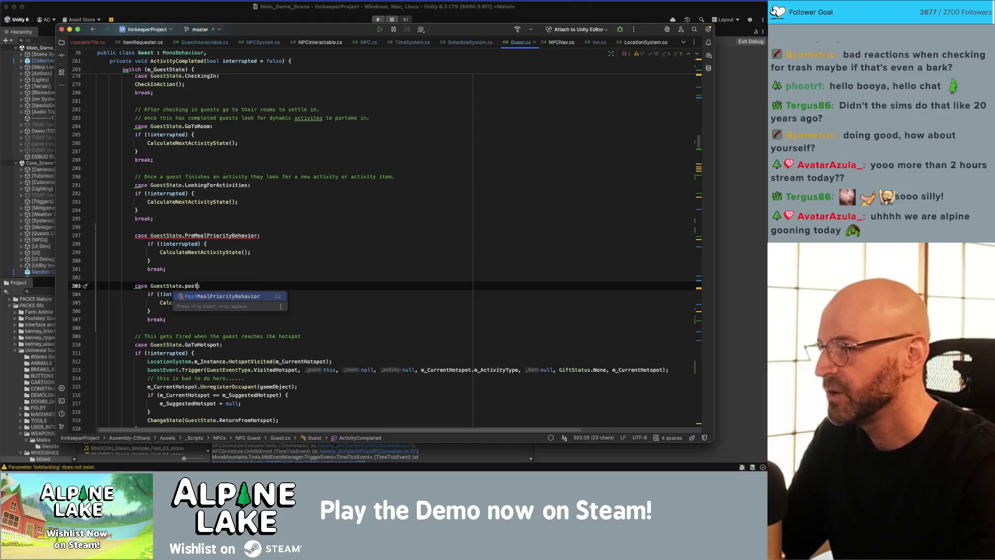
key("Return")
scroll(212, 316, "down", 20)
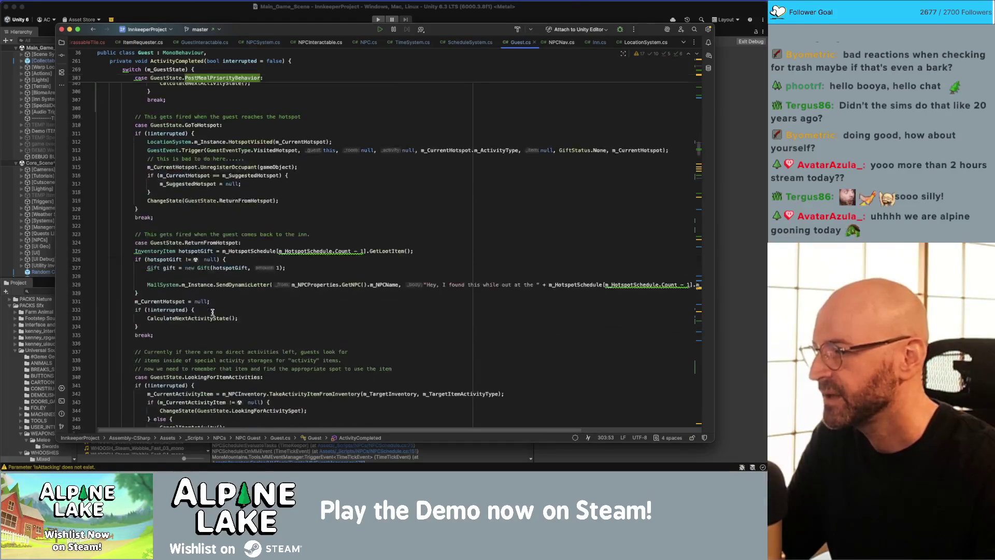
- Reformat the switch and remove blank lines before break in ConsumingWantedItem, WaitingForWantedItem and AtRestaurant
scroll(205, 304, "down", 4)
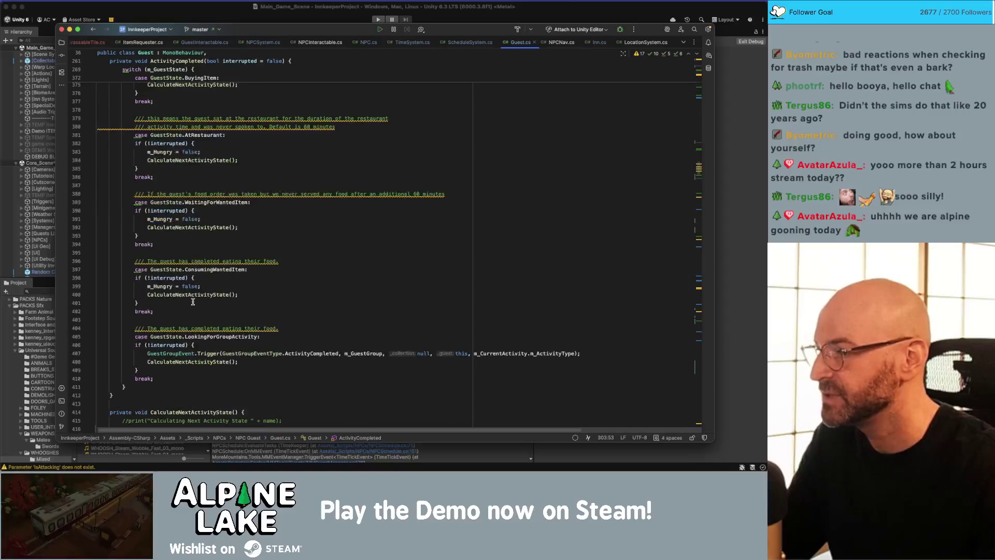
left_click(169, 370)
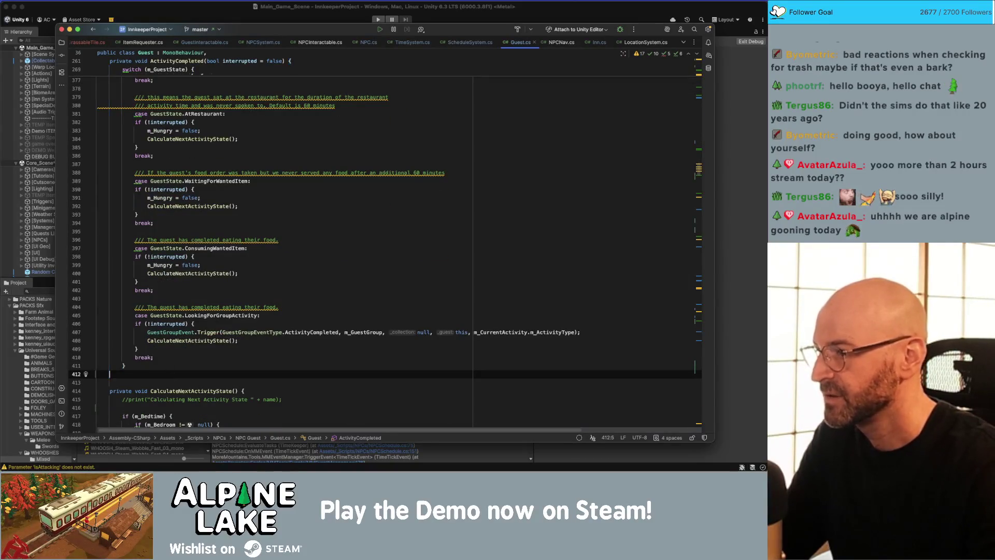
key("super+z")
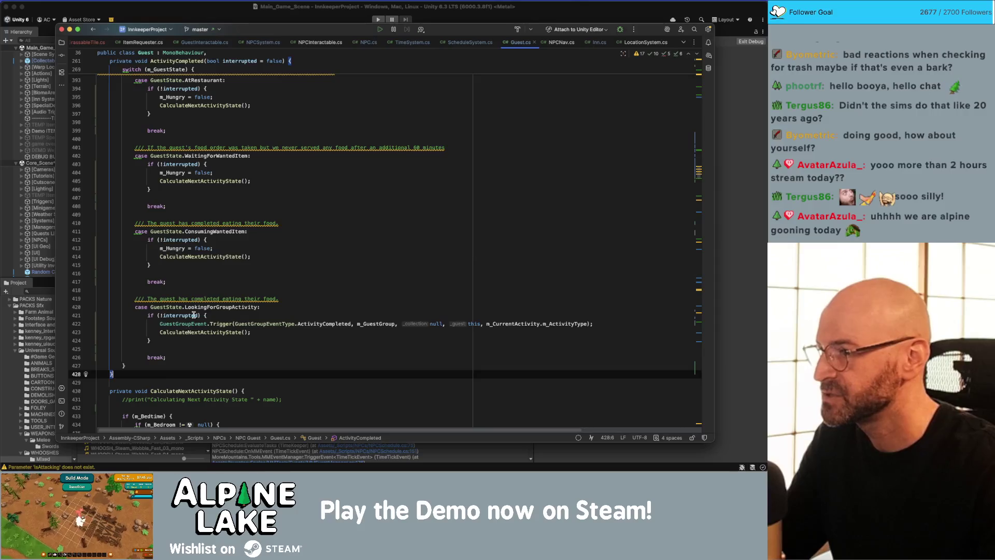
left_click(203, 289)
key("Up")
key("Up")
key("BackSpace")
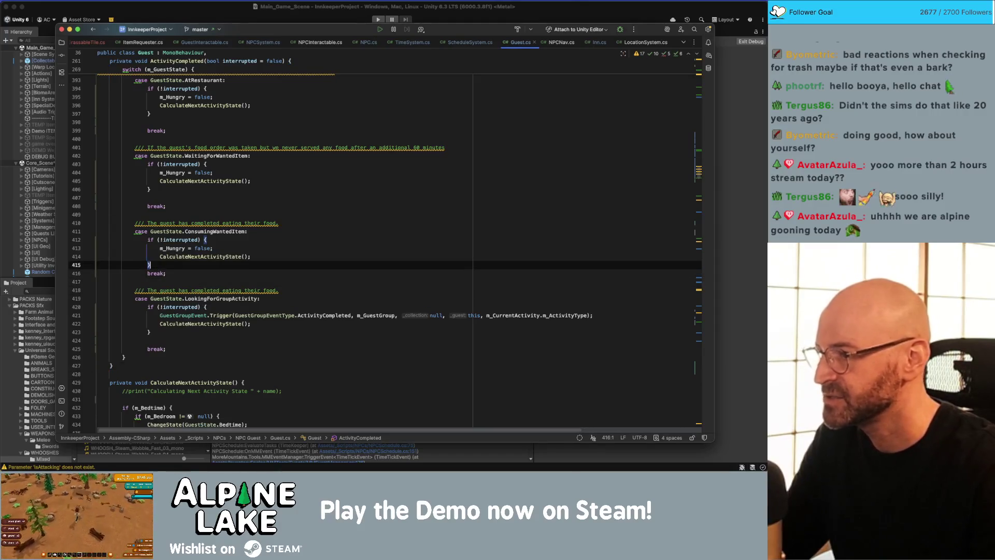
key("Down")
key("Down")
key("BackSpace")
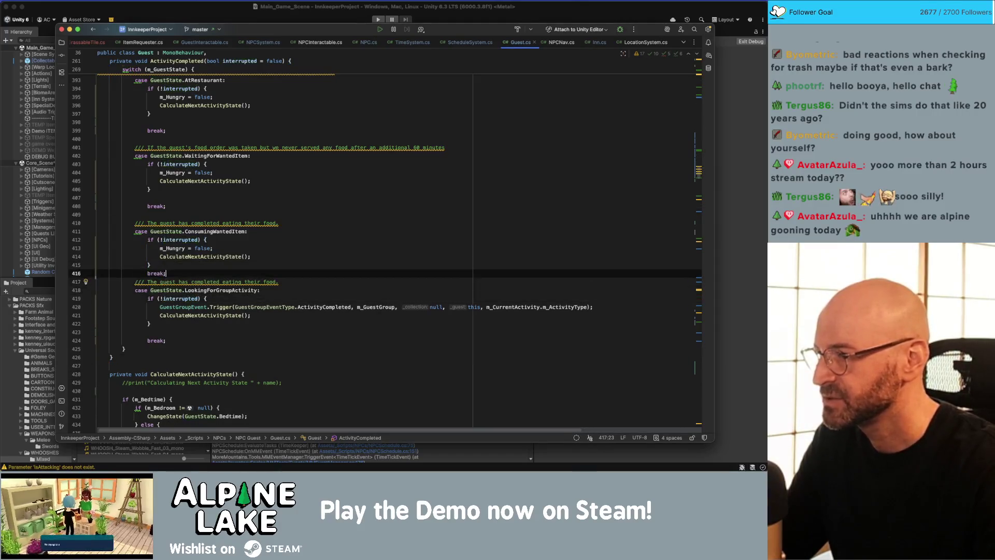
key("Return")
key("Up")
key("Up")
key("Up")
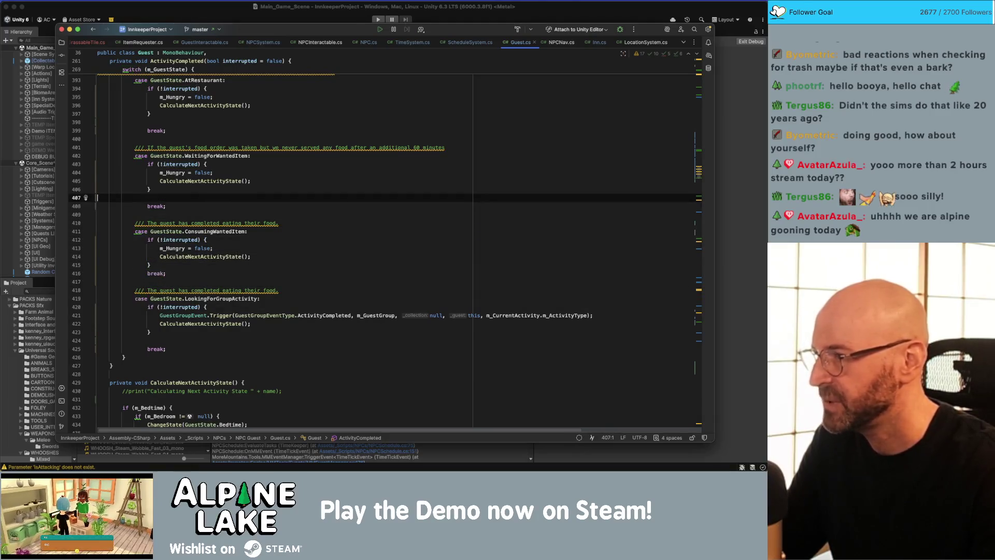
key("BackSpace")
key("Up")
key("Up")
key("Up")
key("BackSpace")
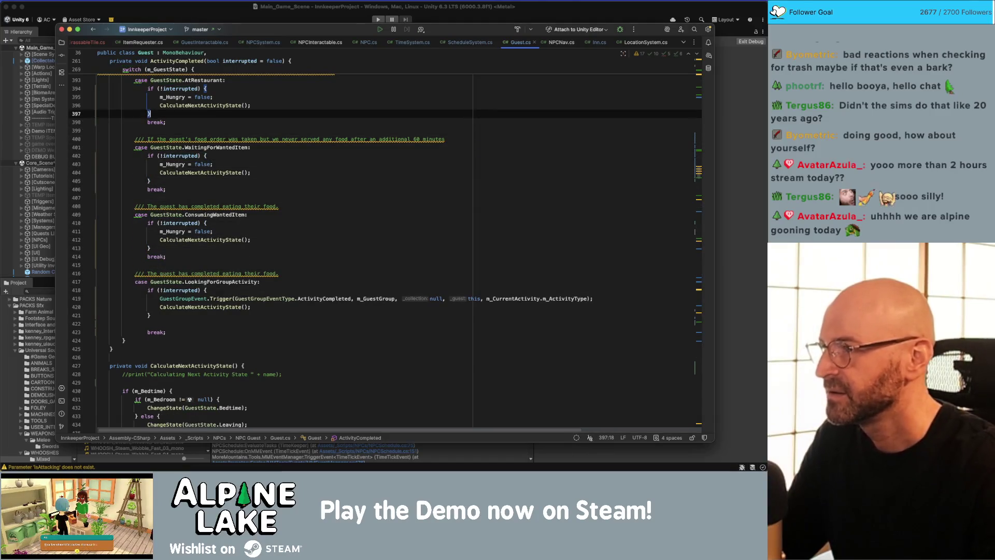
- Delete the blank lines before break in BuyingItem, Leaving, LookingForActivitySpot, LookingForItemActivities and ReturnFromHotspot
left_click(257, 317)
scroll(192, 166, "up", 5)
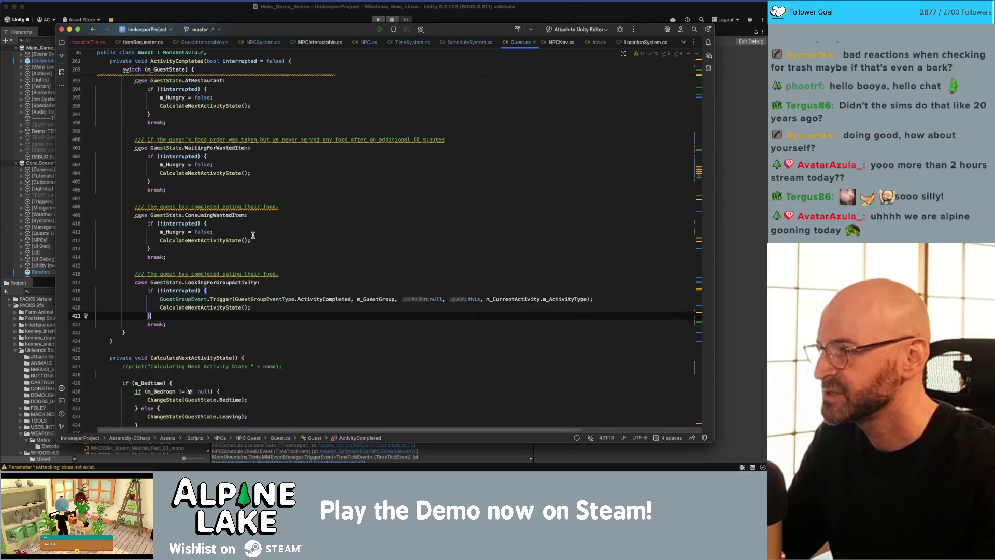
left_click(192, 175)
key("BackSpace")
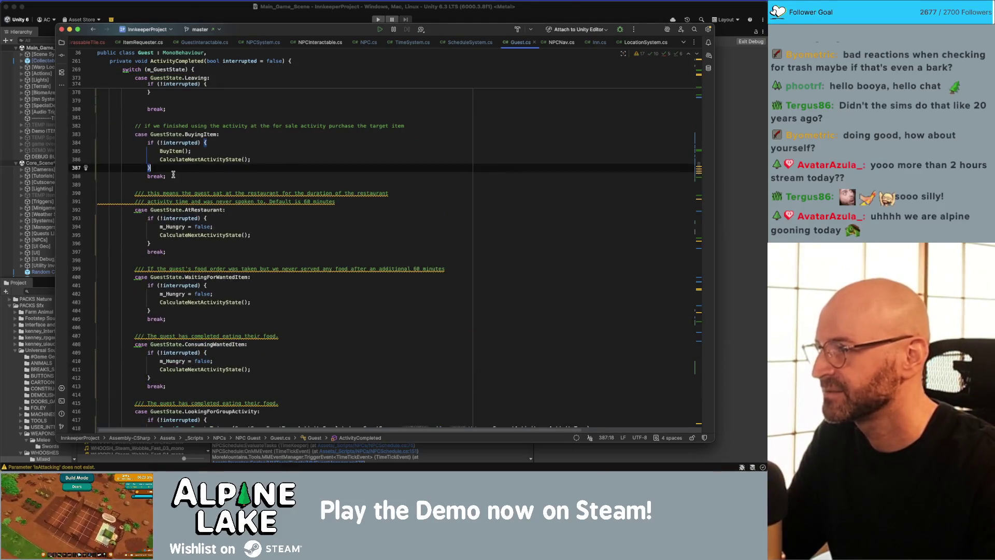
scroll(176, 166, "up", 3)
left_click(183, 148)
key("BackSpace")
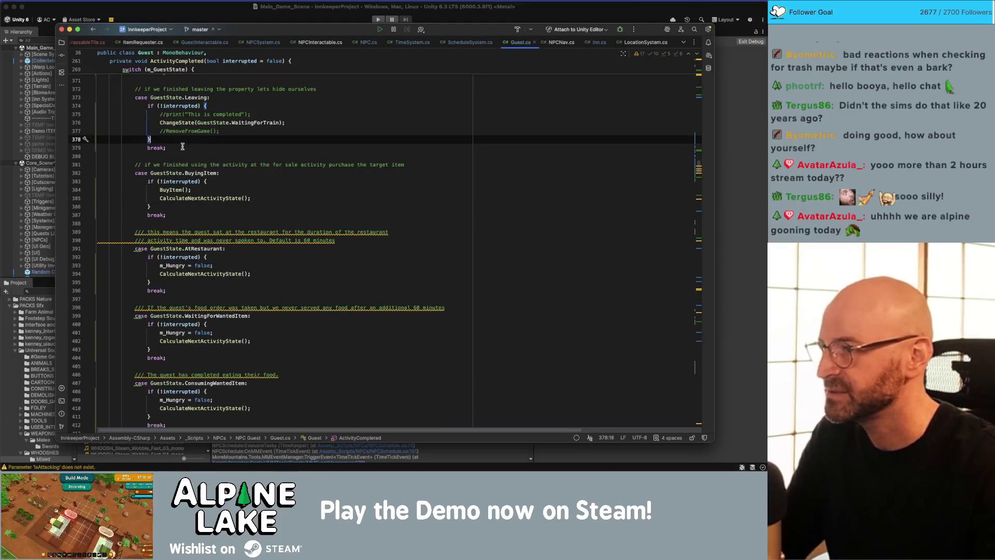
scroll(182, 147, "up", 3)
left_click(163, 157)
key("BackSpace")
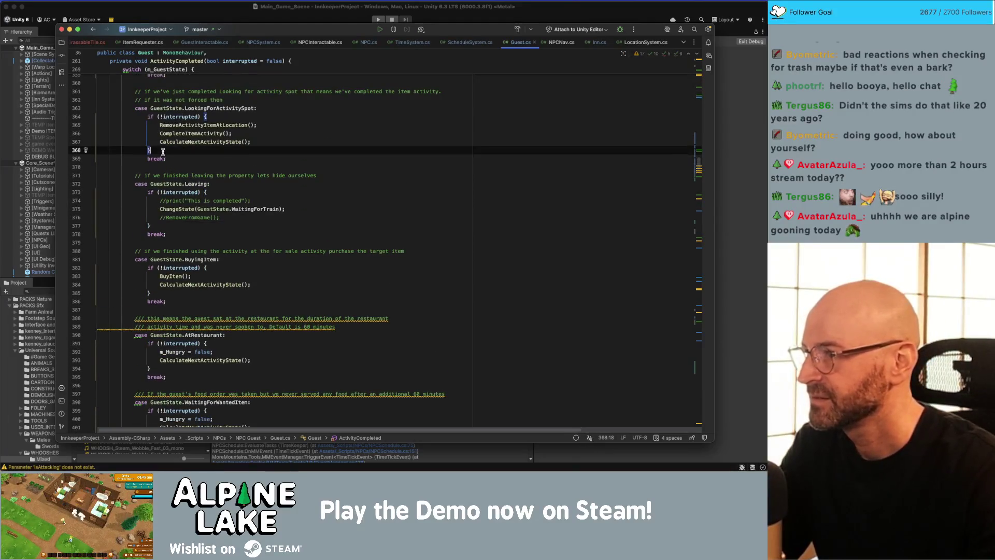
scroll(163, 151, "up", 3)
left_click(171, 103)
key("BackSpace")
scroll(179, 160, "up", 5)
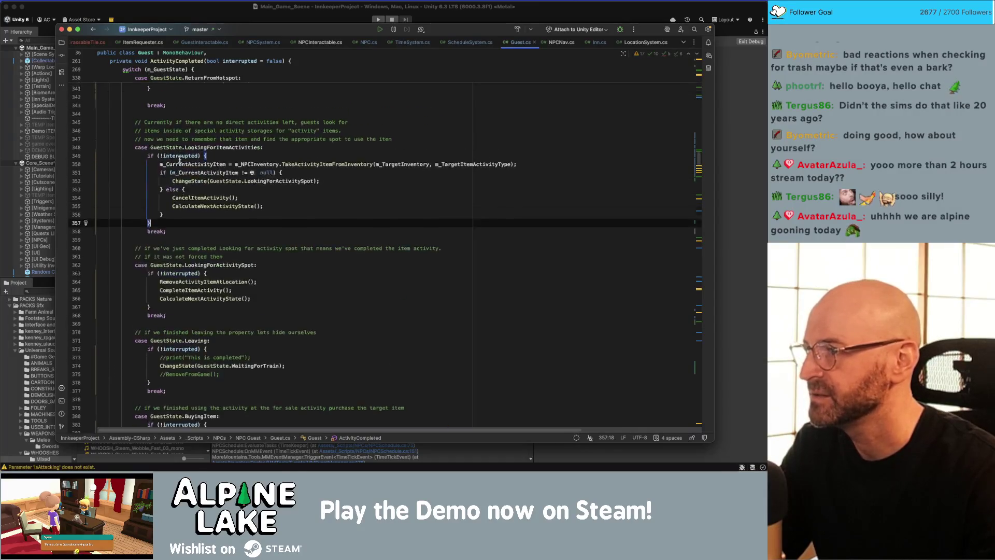
scroll(180, 161, "up", 3)
left_click(169, 175)
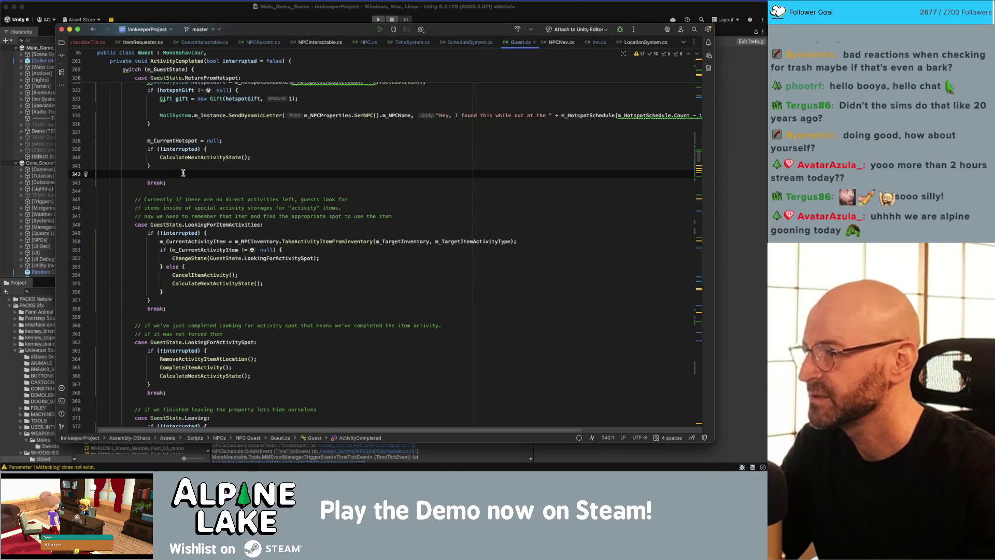
key("BackSpace")
- Remove the same blank lines in GoToHotspot, both meal-priority cases, LookingForActivities and GoToRoom
scroll(183, 174, "up", 4)
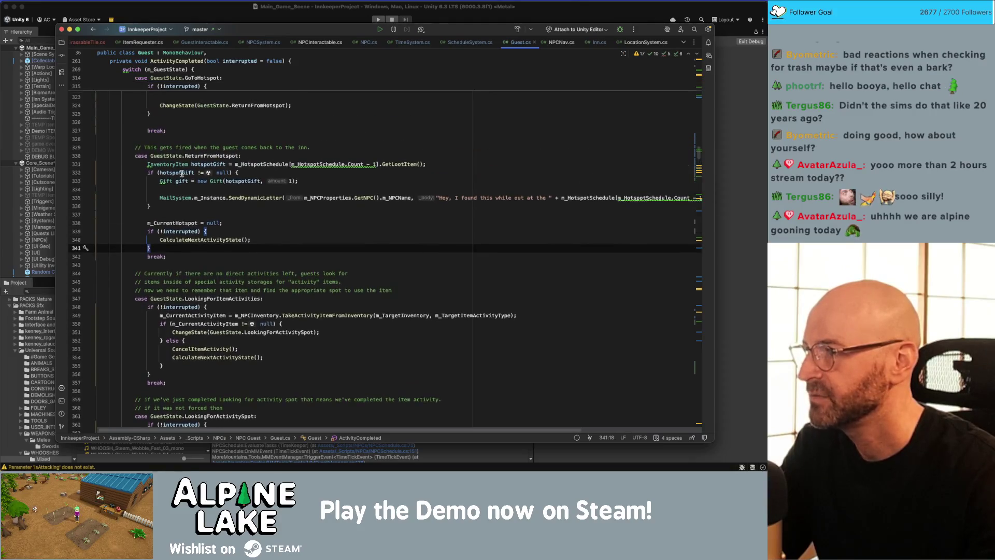
scroll(182, 173, "up", 3)
left_click(180, 145)
key("BackSpace")
scroll(184, 206, "up", 4)
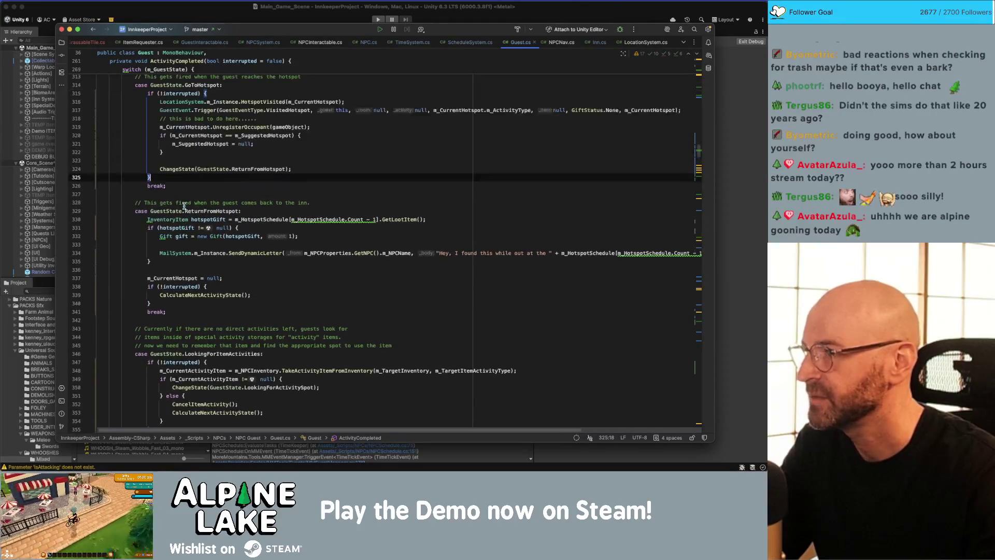
scroll(184, 206, "up", 6)
left_click(172, 188)
key("BackSpace")
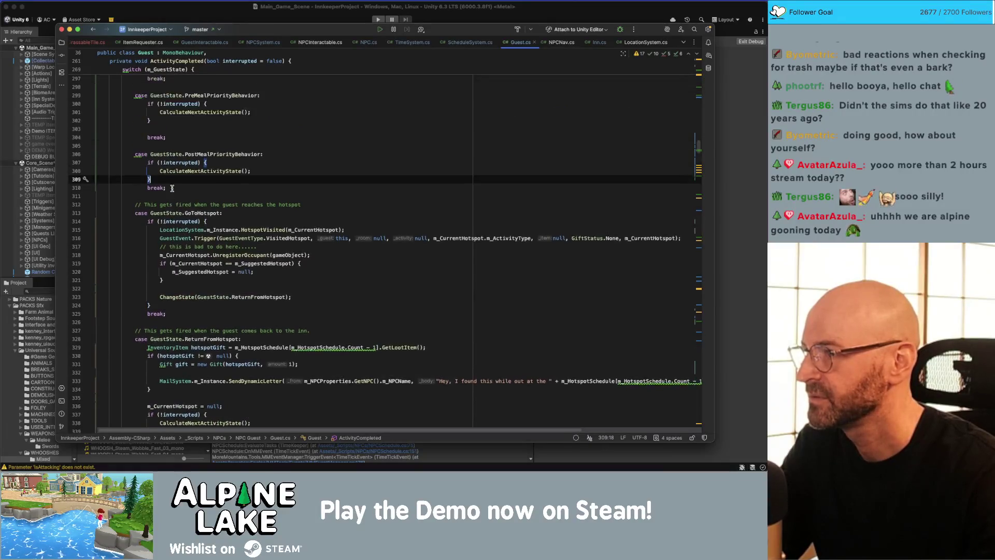
scroll(177, 171, "up", 5)
left_click(178, 155)
key("BackSpace")
left_click(177, 118)
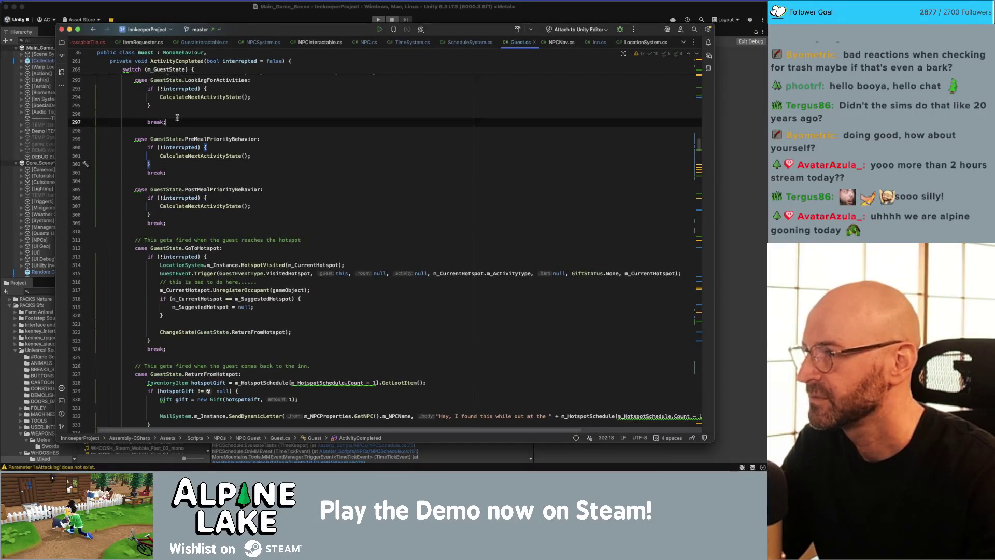
left_click(177, 114)
key("BackSpace")
scroll(187, 156, "up", 5)
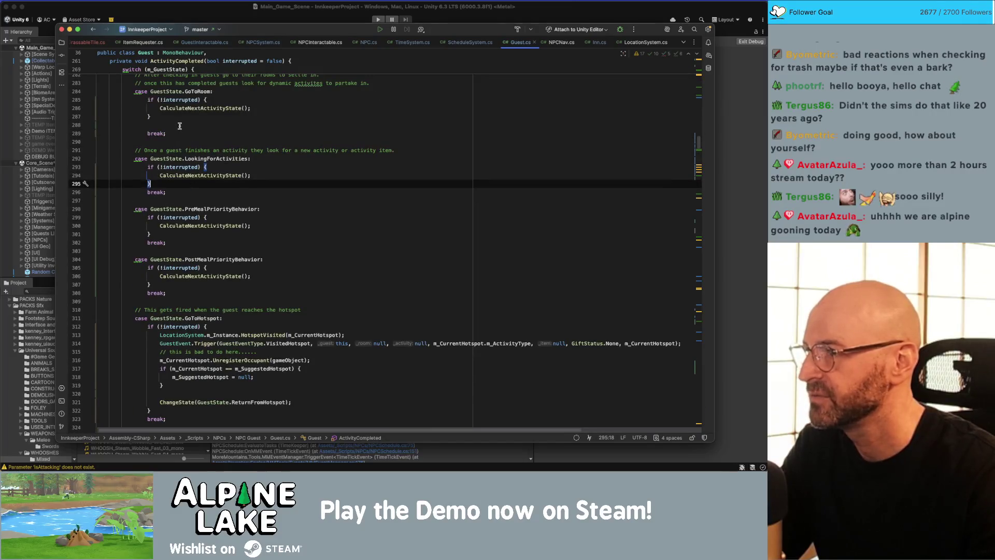
left_click(180, 126)
key("BackSpace")
scroll(184, 208, "up", 4)
scroll(183, 135, "up", 5)
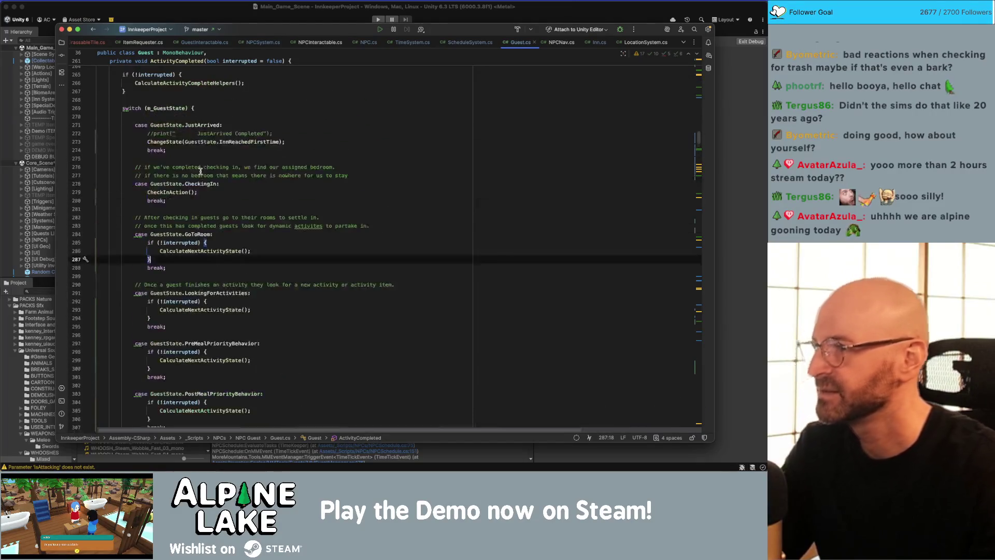
left_click(244, 150)
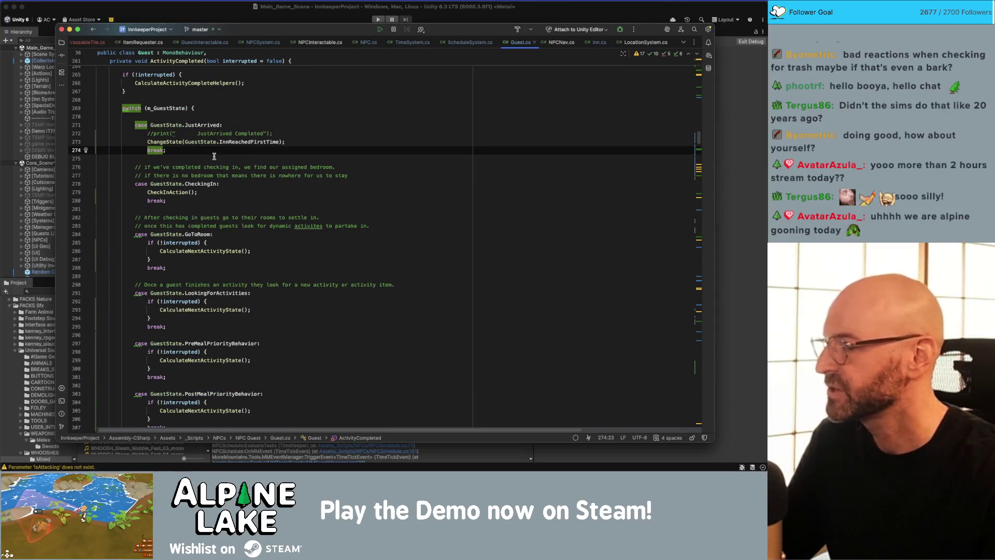
- Change the supporter's count in the Obsidian Credits note from x36 to x37, then return to Unity
key("super+Tab")
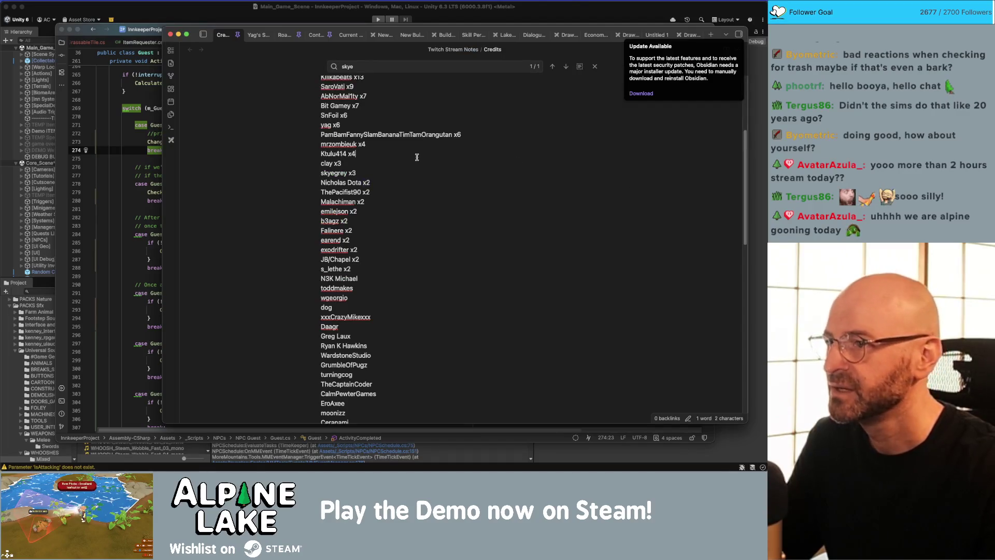
scroll(422, 169, "up", 5)
left_click(436, 189)
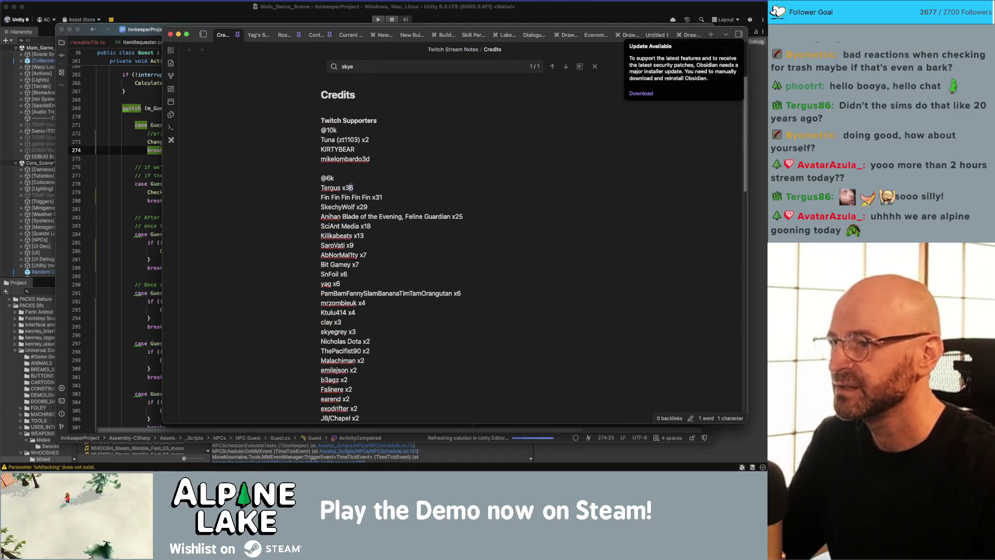
key("BackSpace")
type("7")
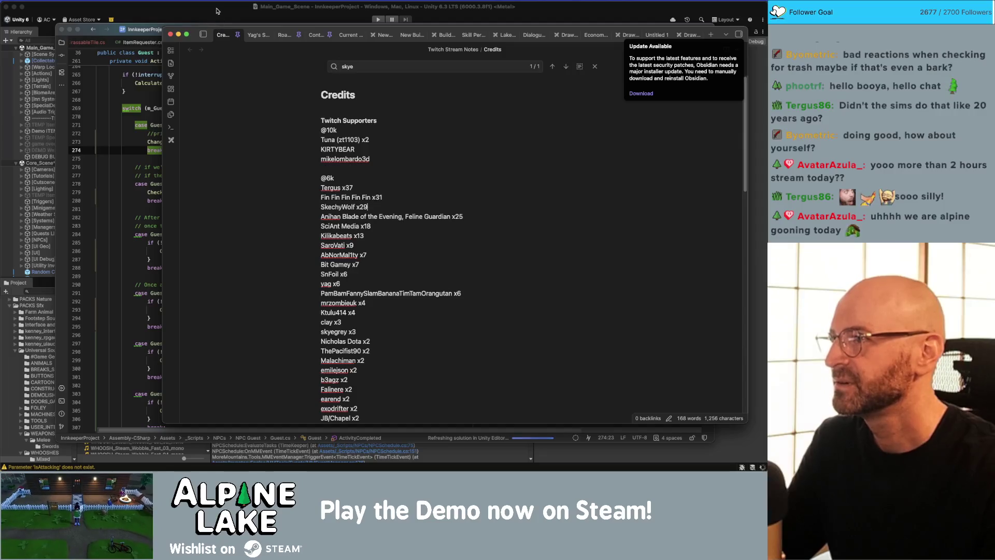
left_click(217, 11)
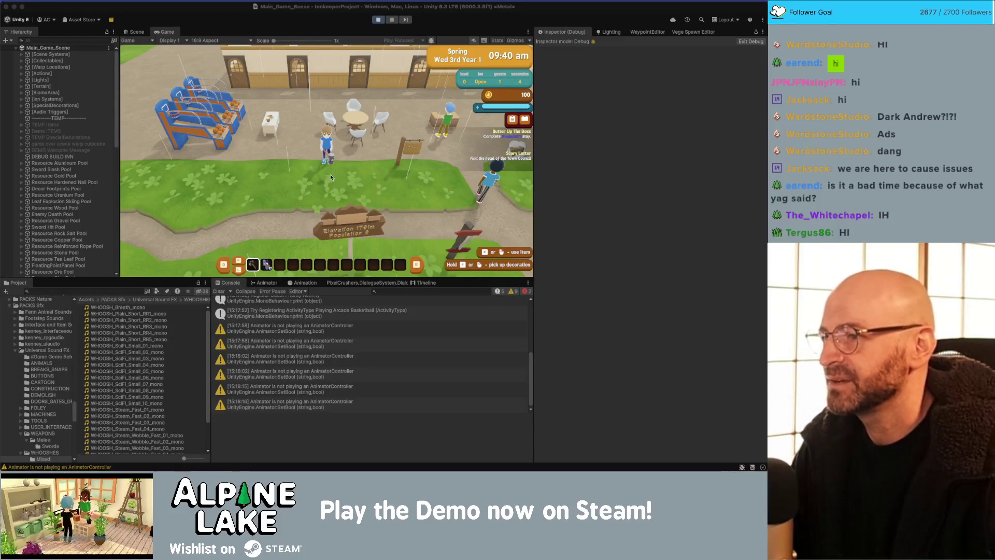
- Walk the player right to the signpost and up toward the inn doors, then switch to Chrome
key("d")
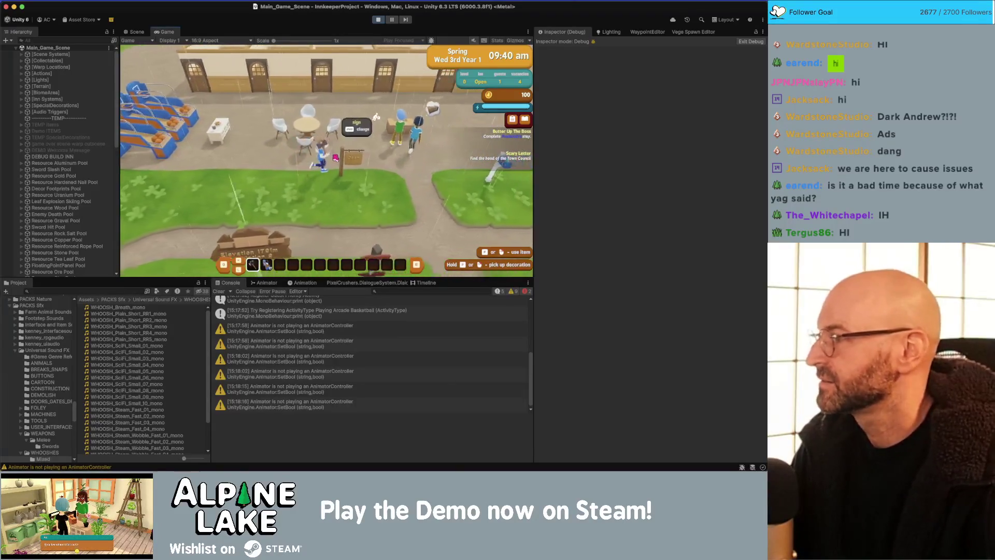
key("w")
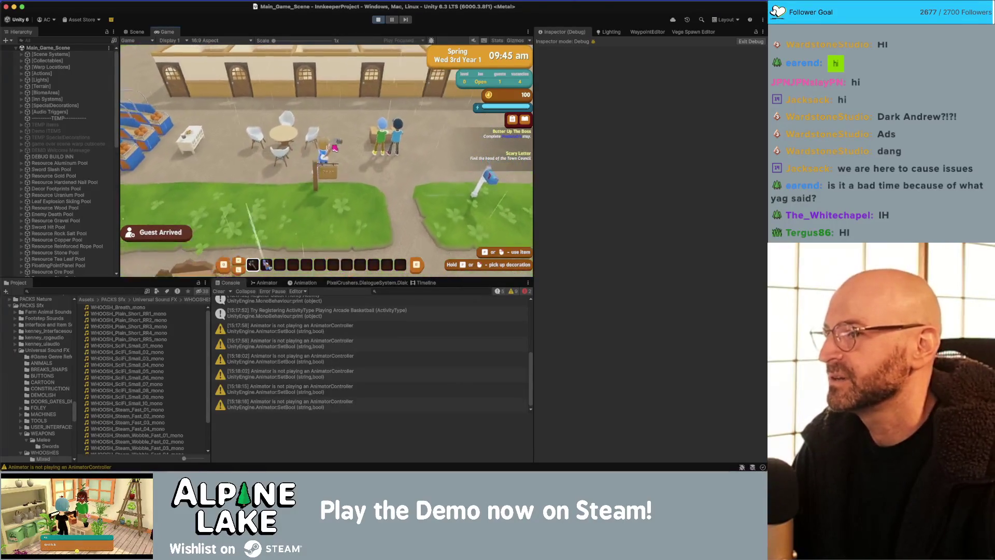
key("w")
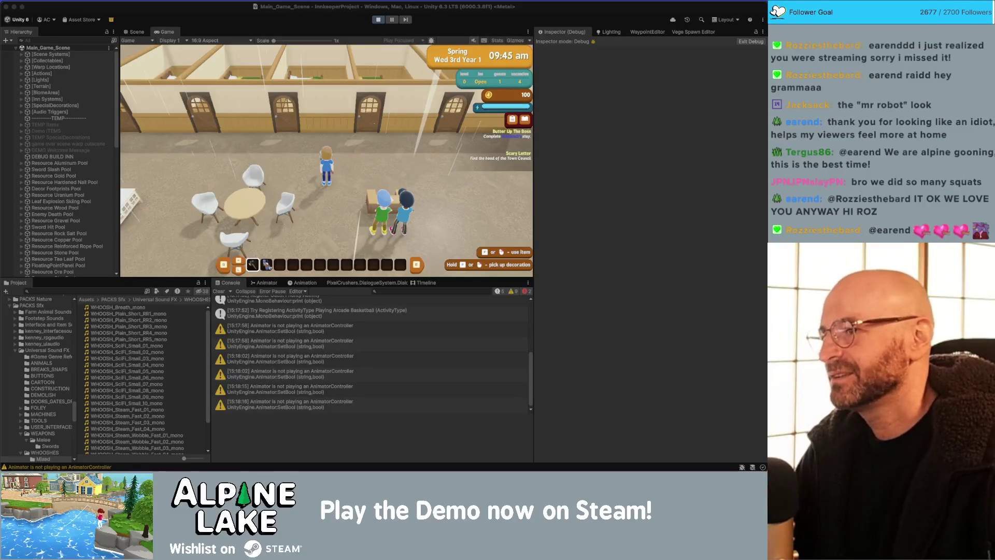
key("d")
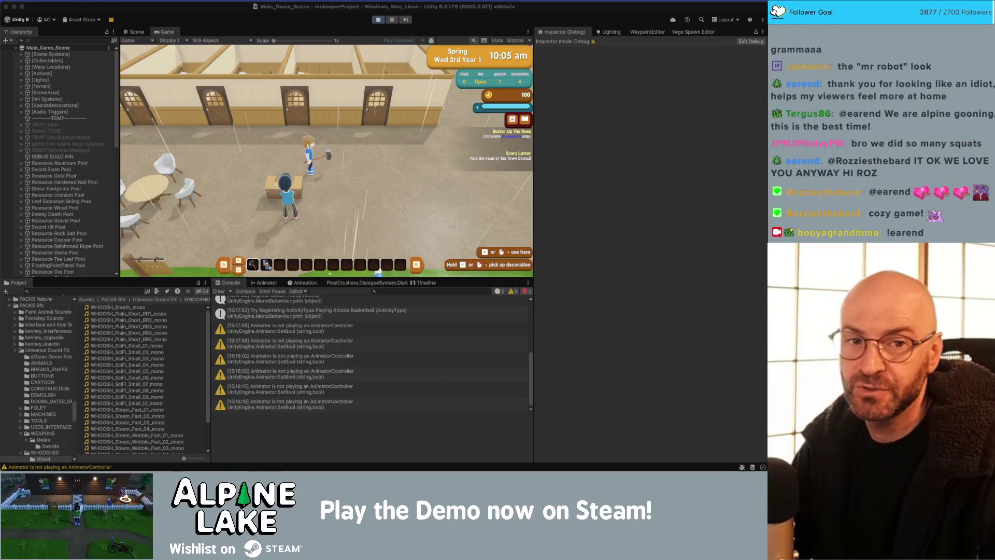
key("super+Tab")
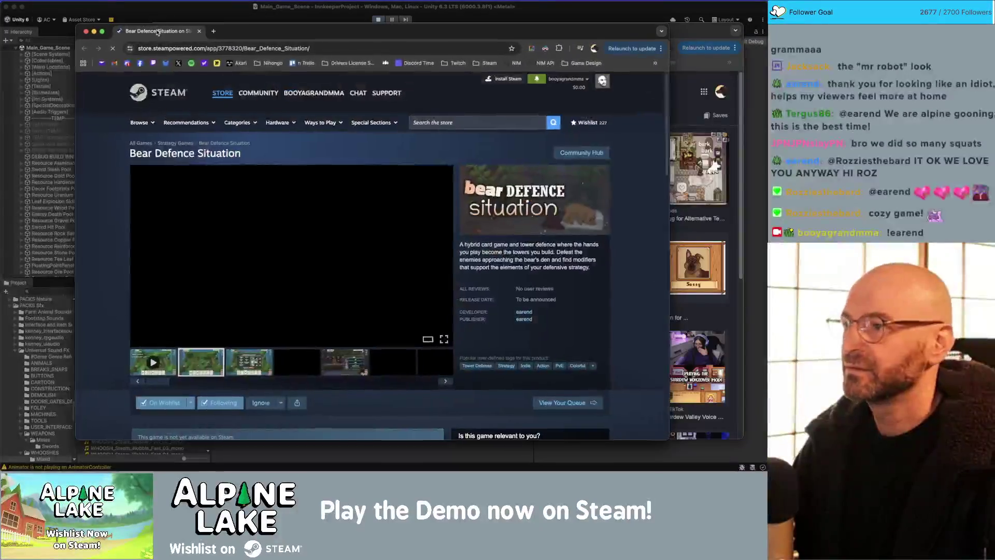
- Check the On Wishlist dropdown for Bear Defence Situation, leaving it wishlisted
left_click_drag(217, 28, 197, 20)
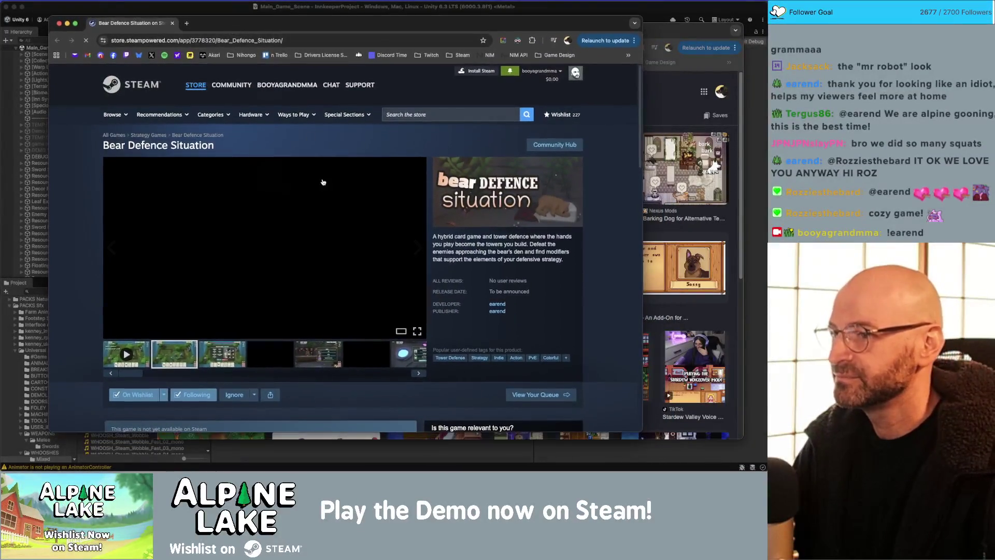
left_click(164, 395)
left_click(164, 396)
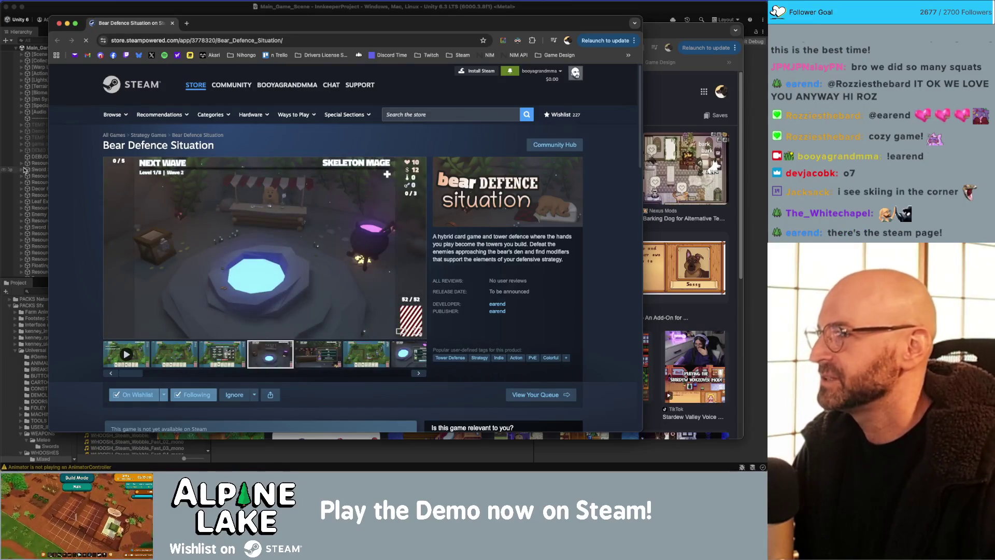
- Look over the STORE and COMMUNITY menus and open a new blank browser tab
mouse_move(215, 80)
left_click_drag(223, 25, 221, 22)
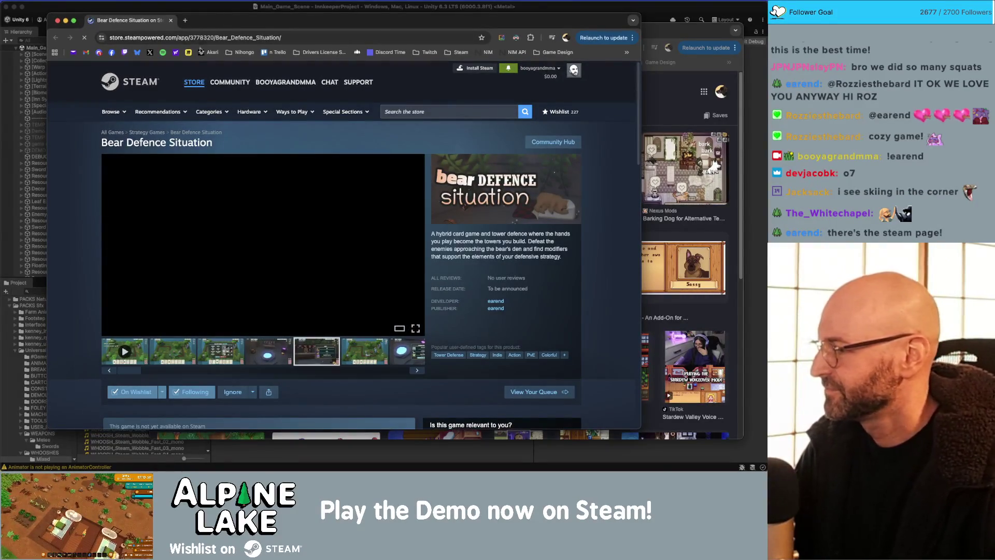
mouse_move(194, 82)
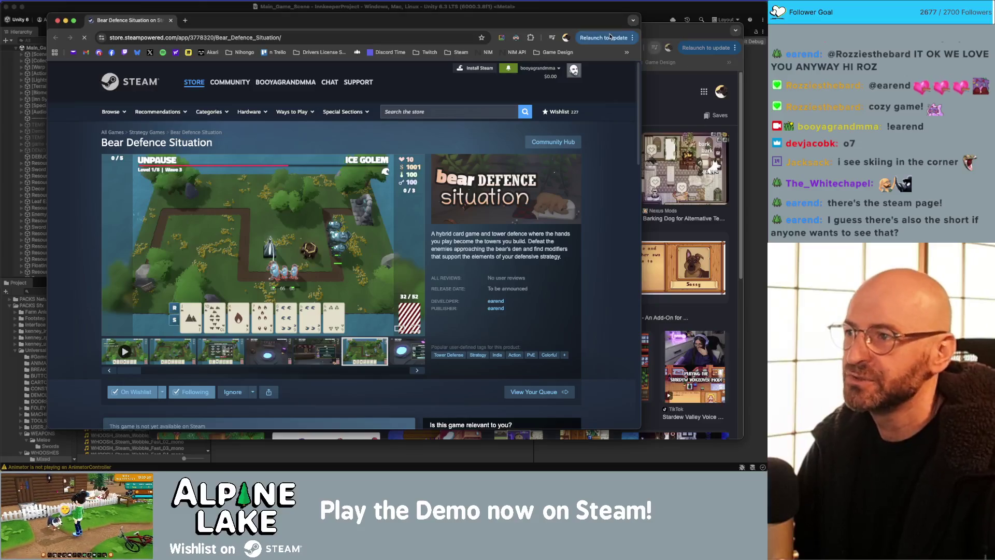
left_click(186, 20)
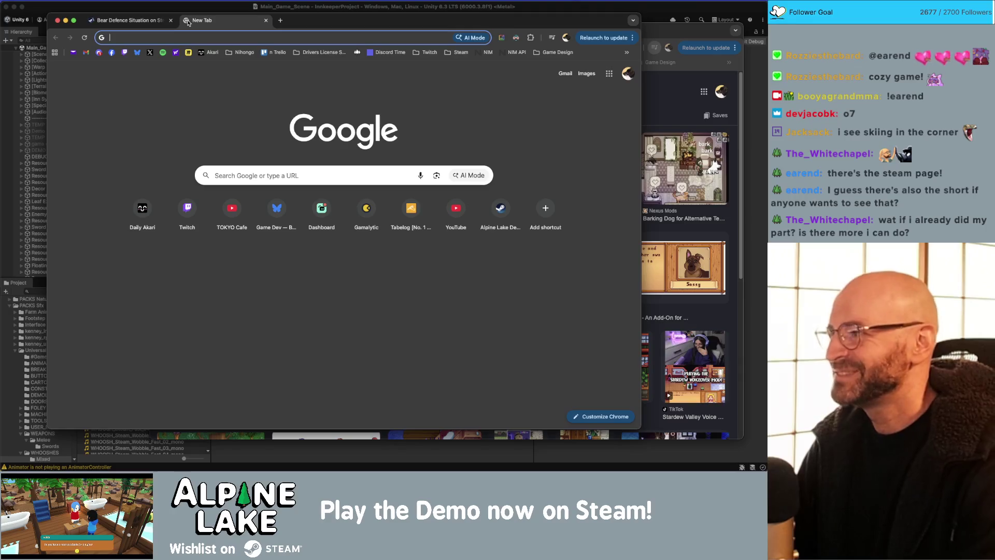
- Close the new tab and the Steam window, then play the Short 'no more ideas until you finish your project'
type("youtub")
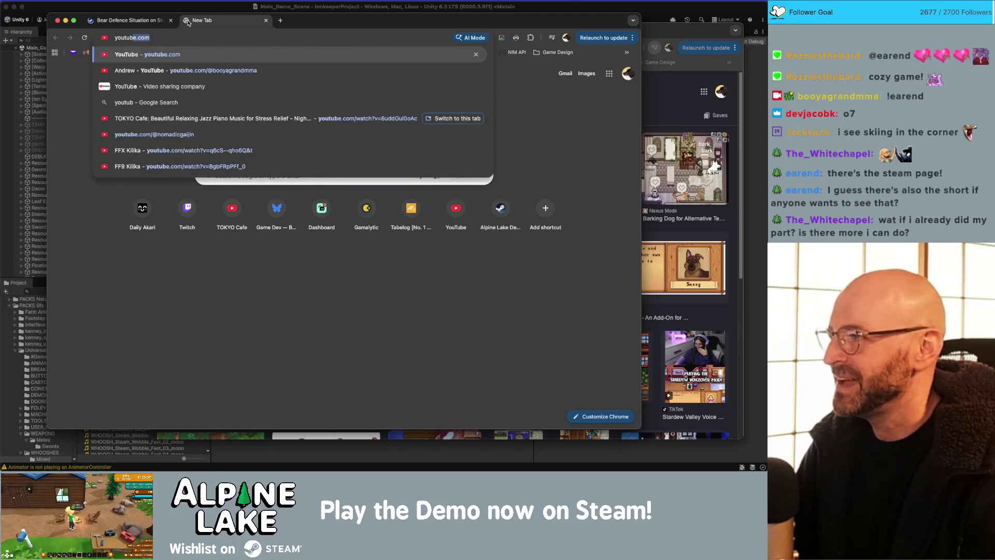
key("Escape")
key("super+w")
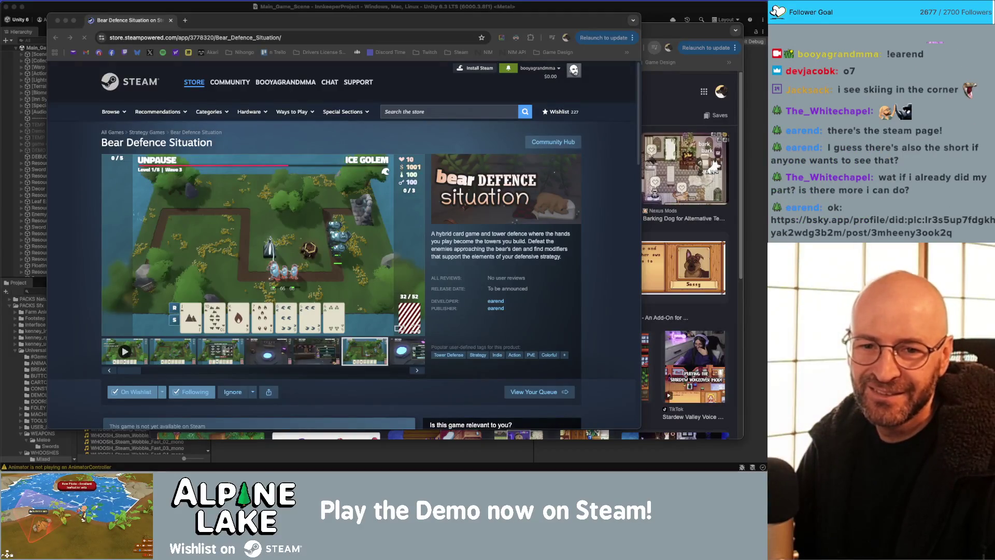
key("super+w")
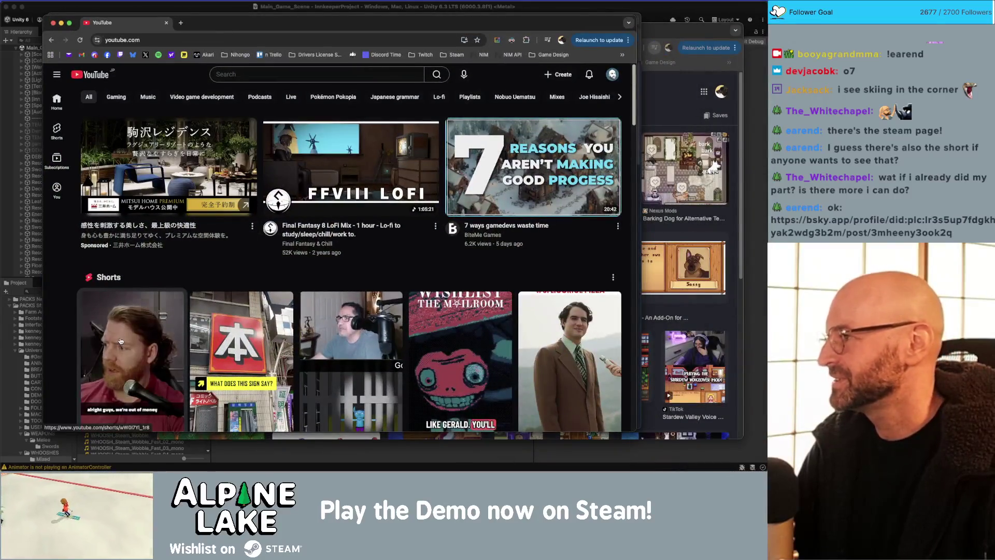
left_click(123, 341)
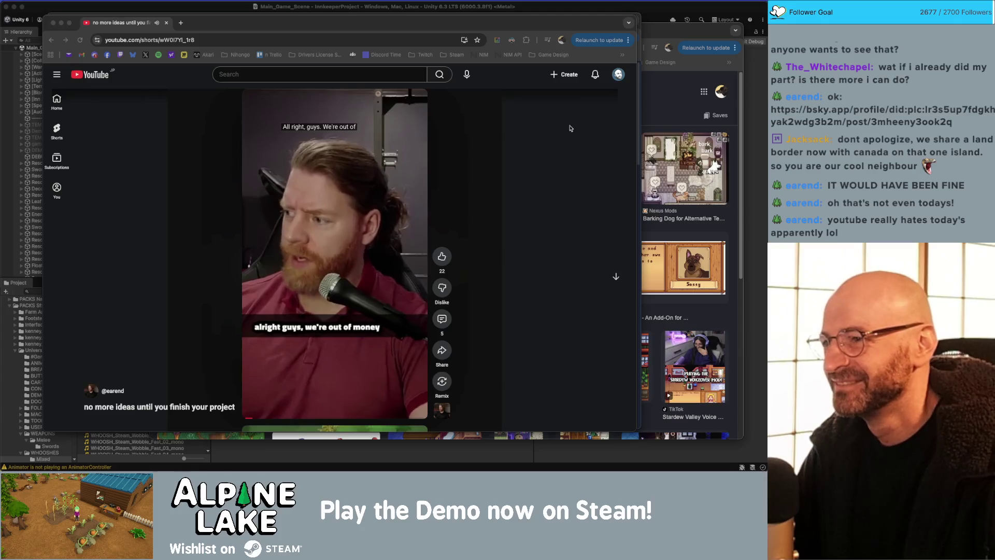
- Like the Short, bringing it to 23 likes, and close its YouTube window
left_click(497, 244)
left_click(442, 257)
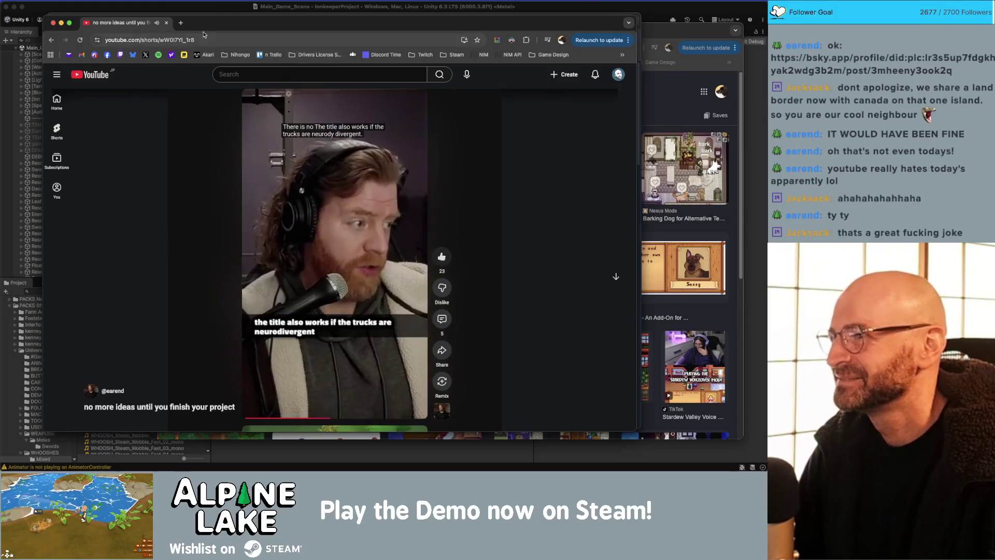
left_click_drag(153, 32, 156, 34)
key("super+w")
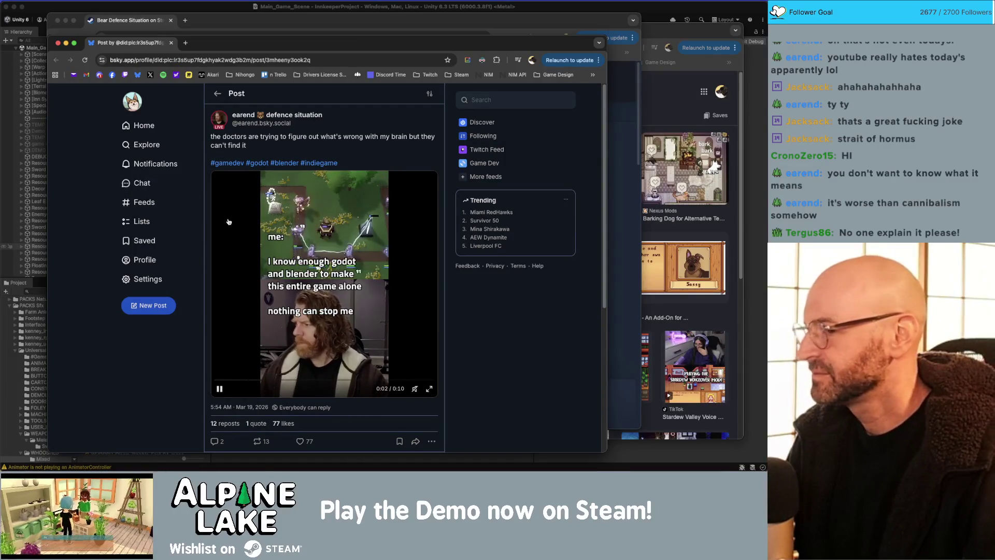
- Mute the video in the Bluesky post and close the post window
left_click(417, 393)
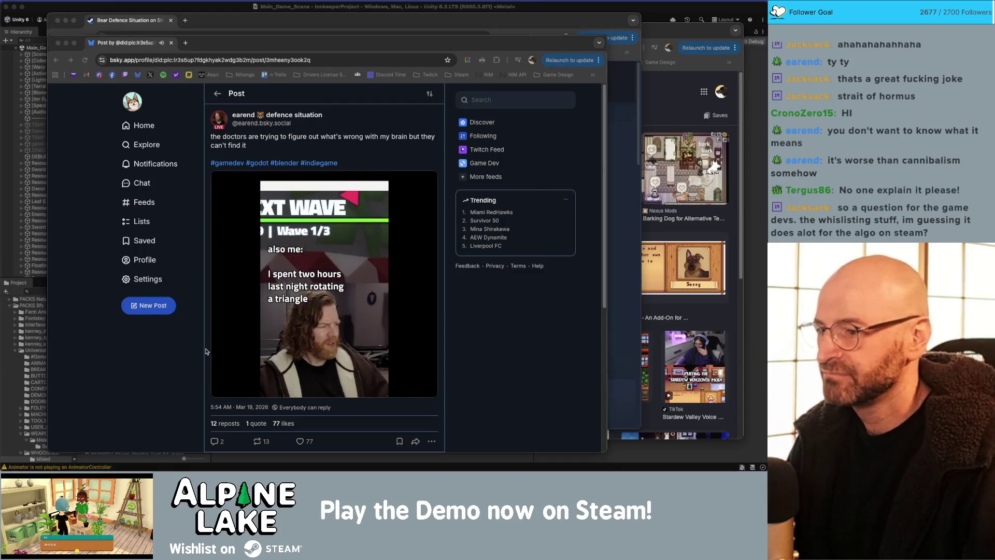
left_click(494, 324)
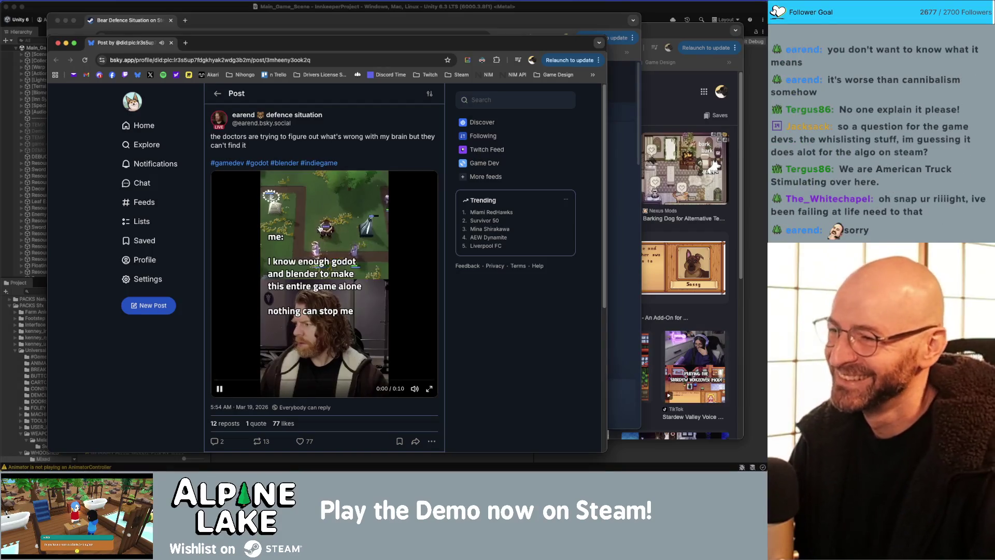
left_click(161, 42)
key("super+w")
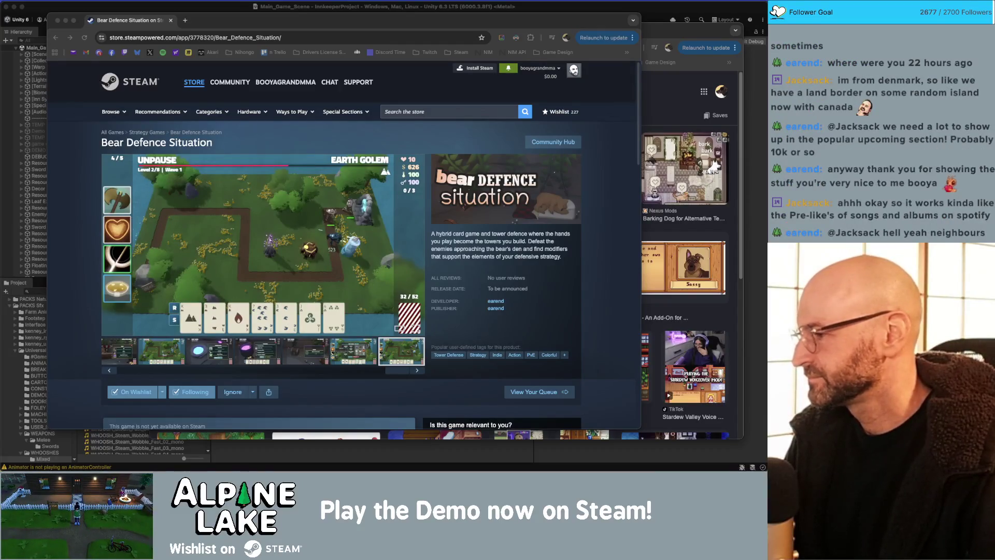
mouse_move(74, 12)
left_mouse_down()
mouse_move(91, 12)
mouse_move(76, 30)
left_mouse_up()
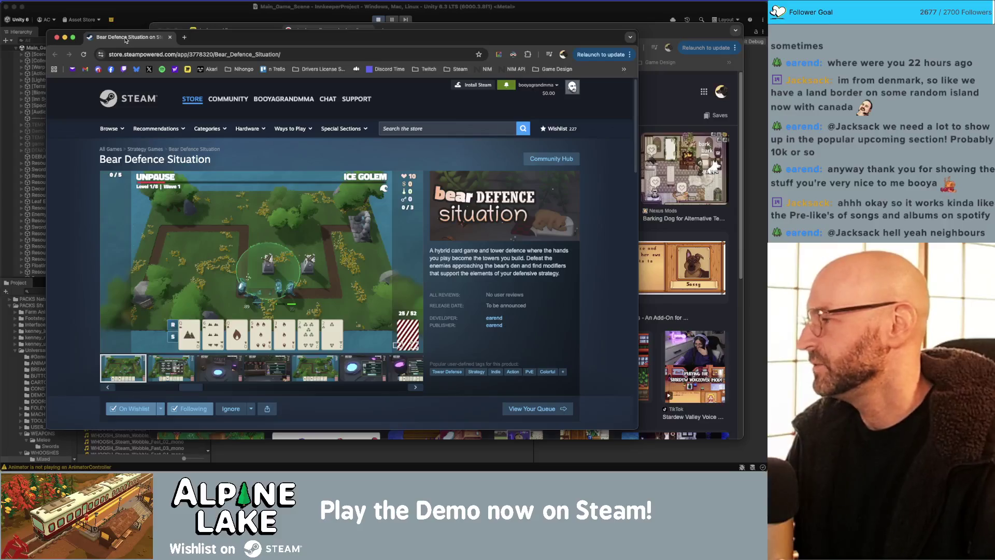
- Close the Steam store window and the Google Images tab, returning to Unity's running game
left_click_drag(207, 40, 190, 34)
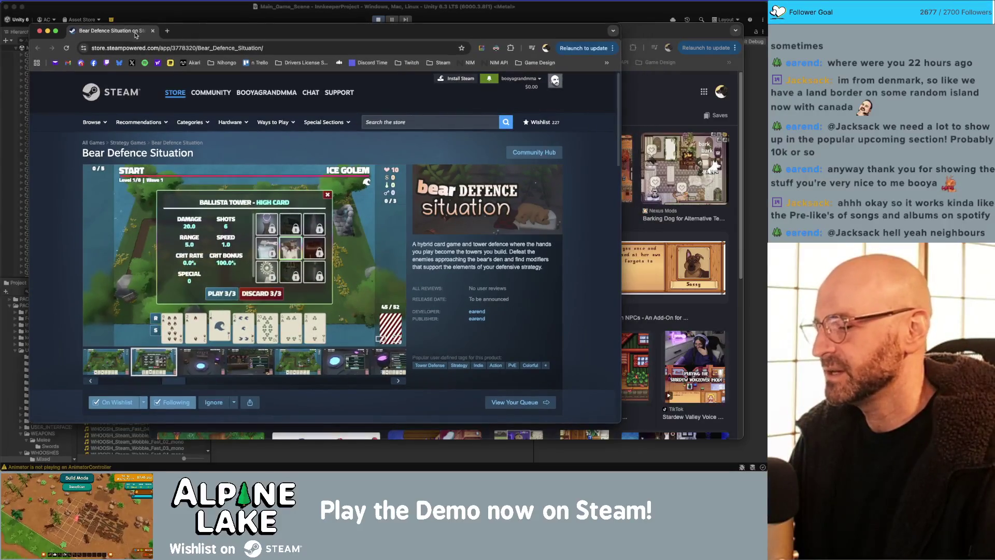
key("super+w")
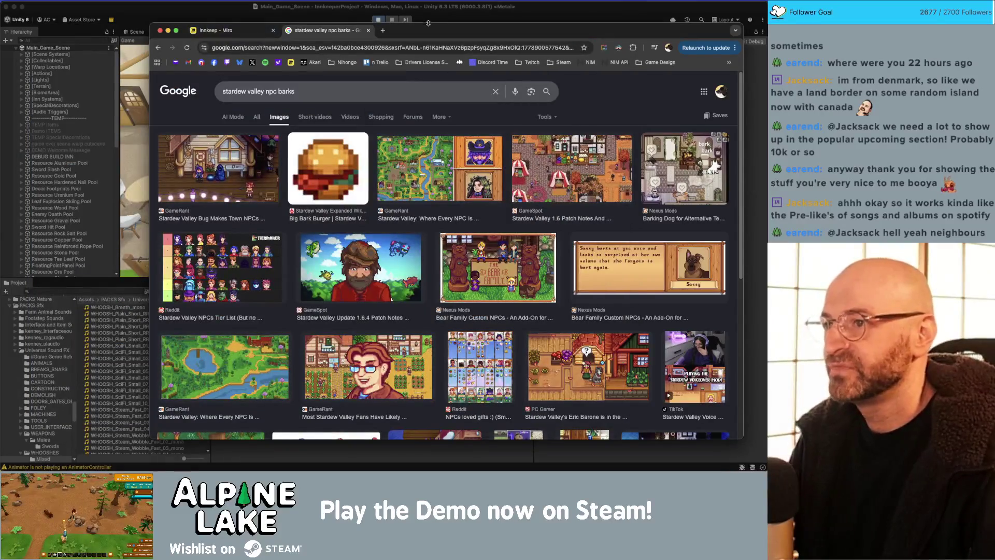
middle_click(314, 32)
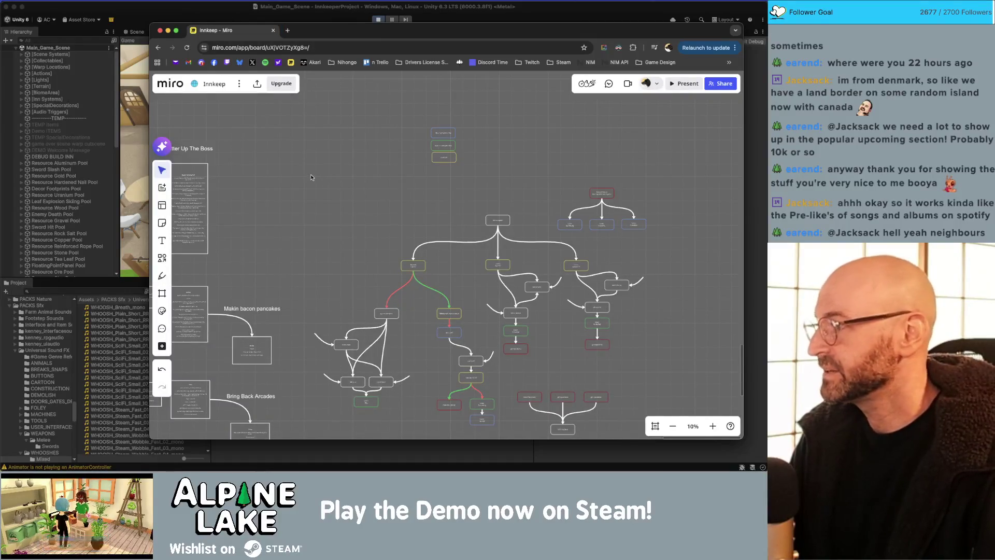
left_click(217, 19)
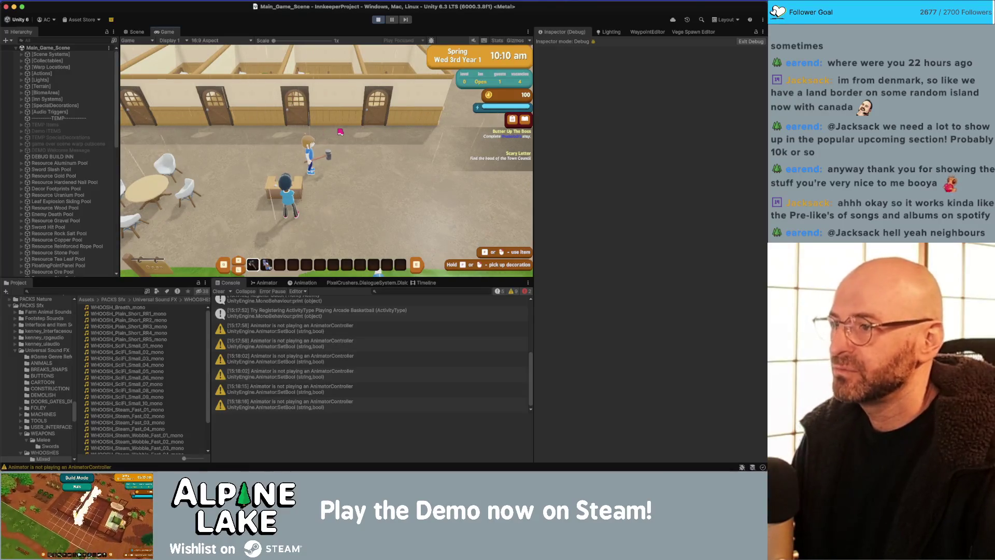
- Walk the character around the inn, past the buffet tables and chairs toward the basketball tables
key("a")
key("w")
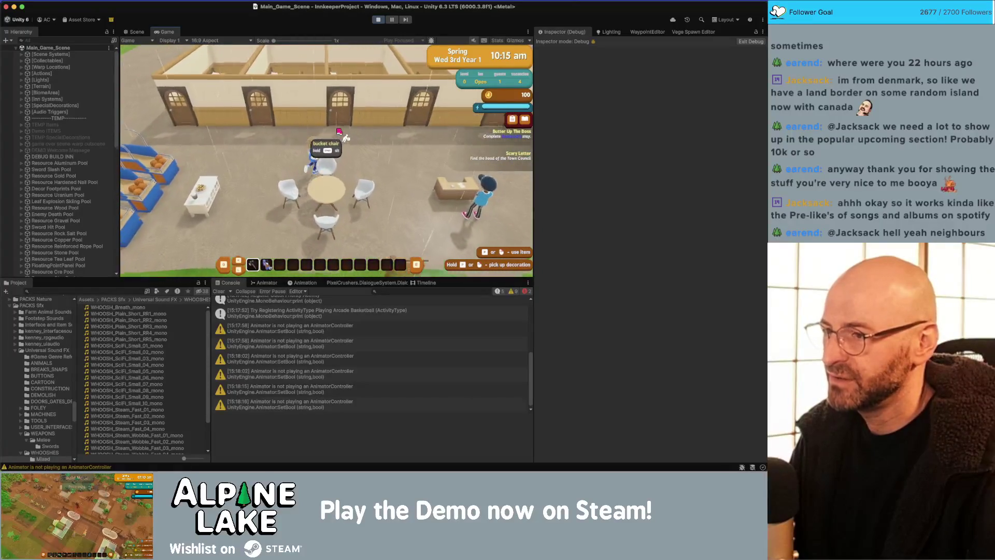
key("d")
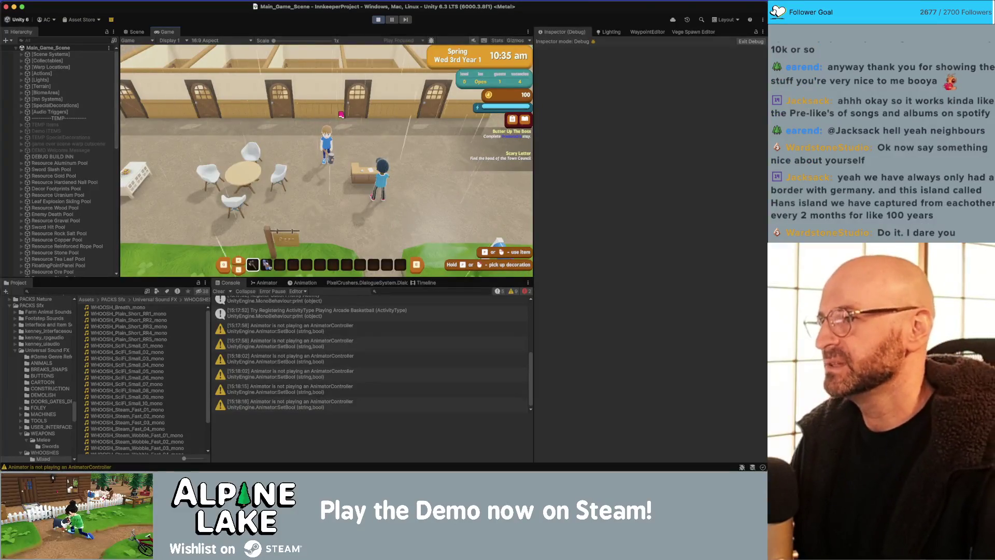
key("a")
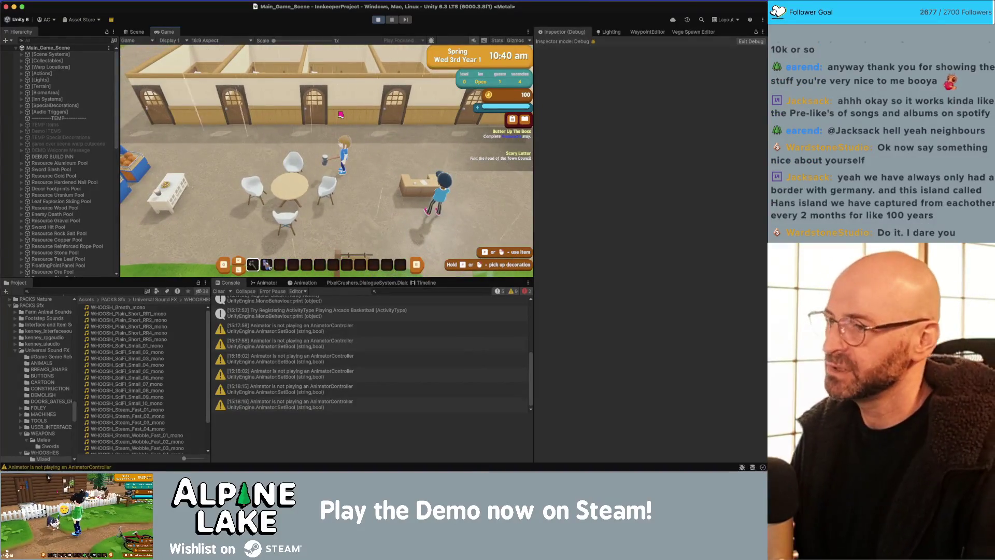
key("a")
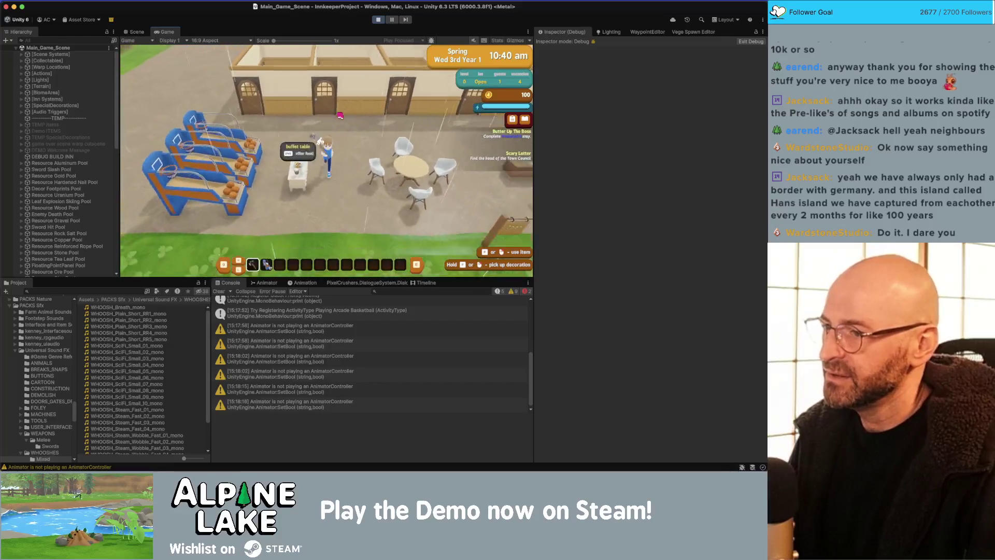
key("d")
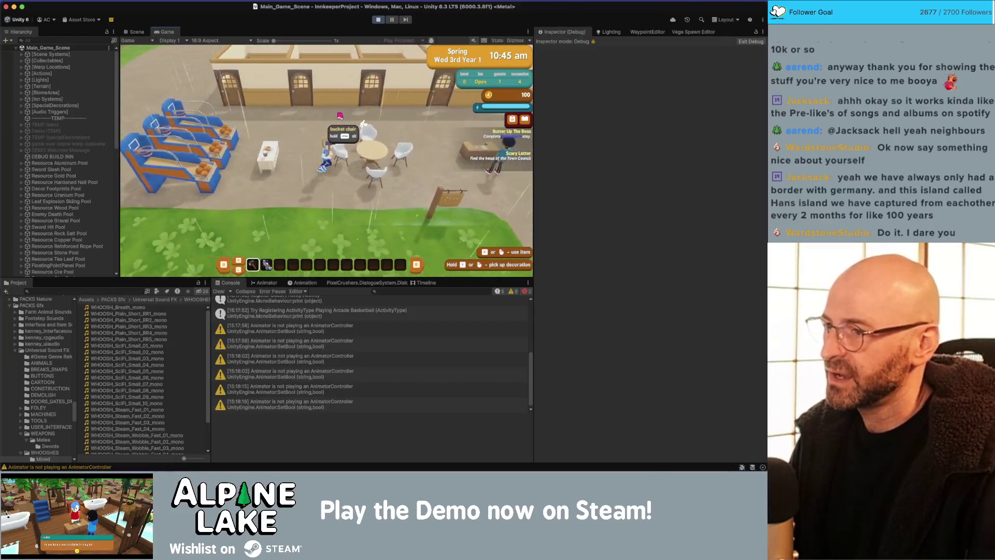
key("d")
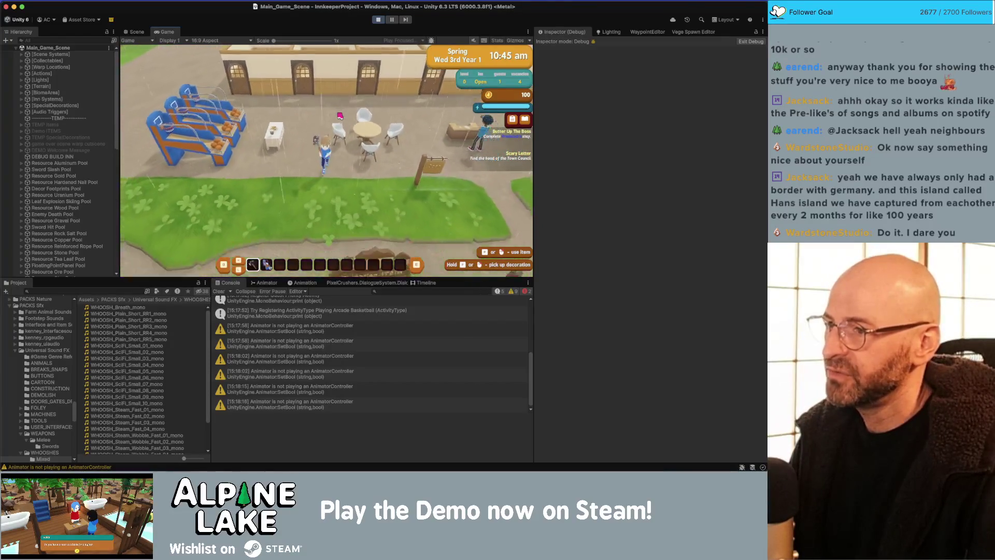
key("w")
key("a")
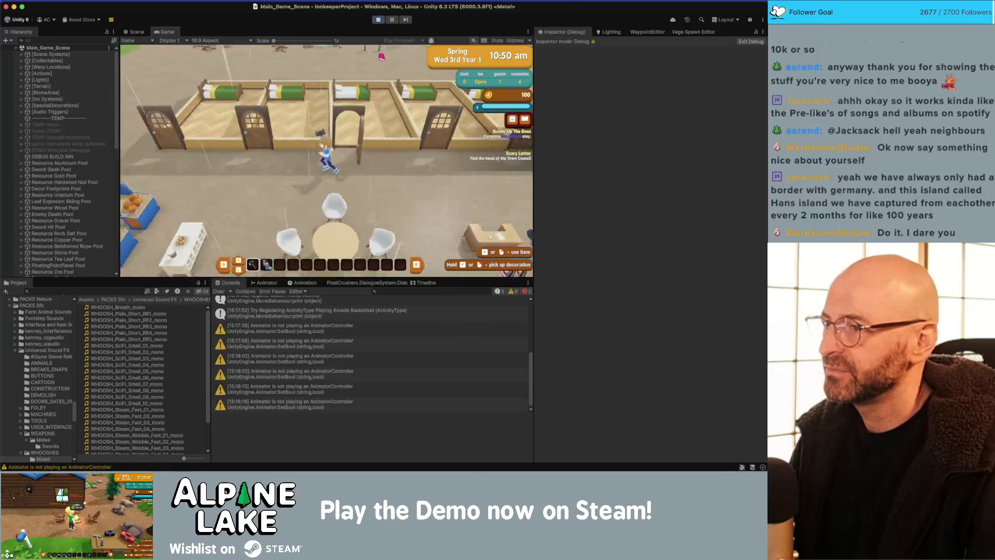
- Stop play mode and start it again so the summer Year 9 save loads
left_click(378, 19)
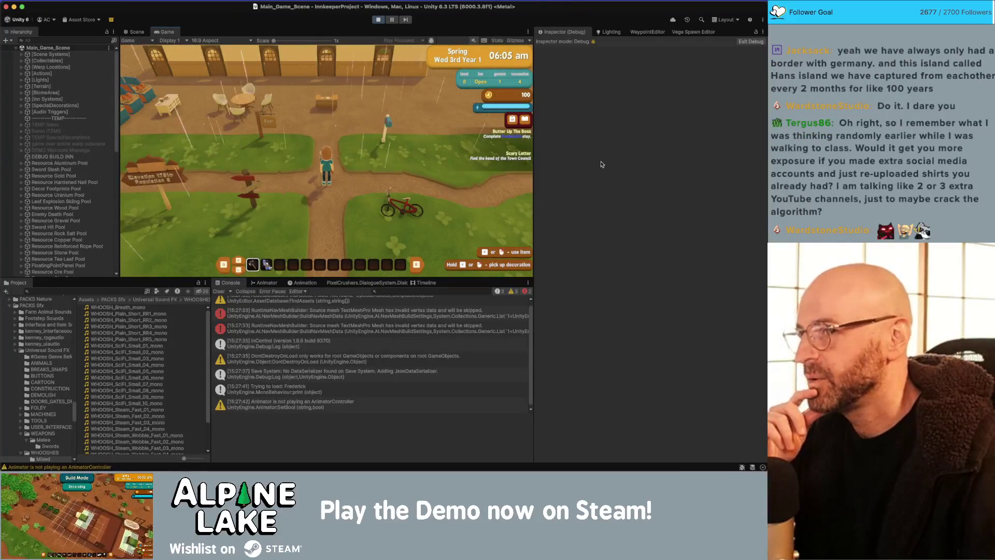
scroll(107, 145, "down", 10)
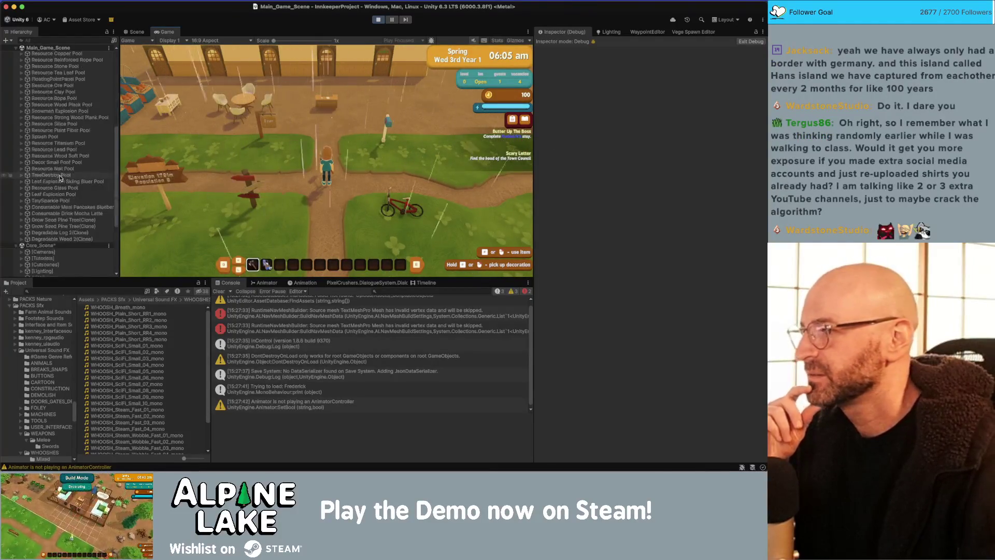
key("super+p")
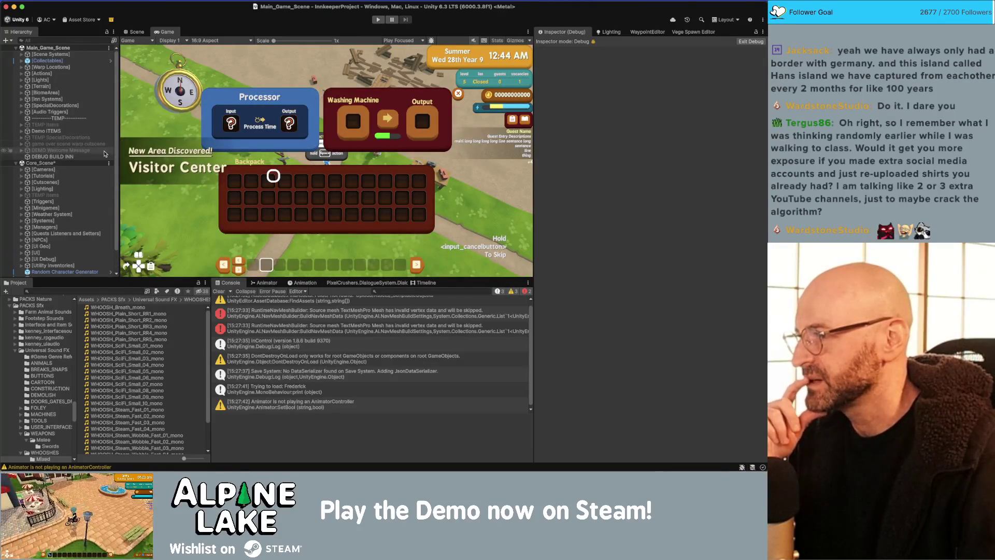
- Select Innkeep Quest Tracker HUD in the Hierarchy and switch the Inspector from Debug to Normal
left_click(90, 227)
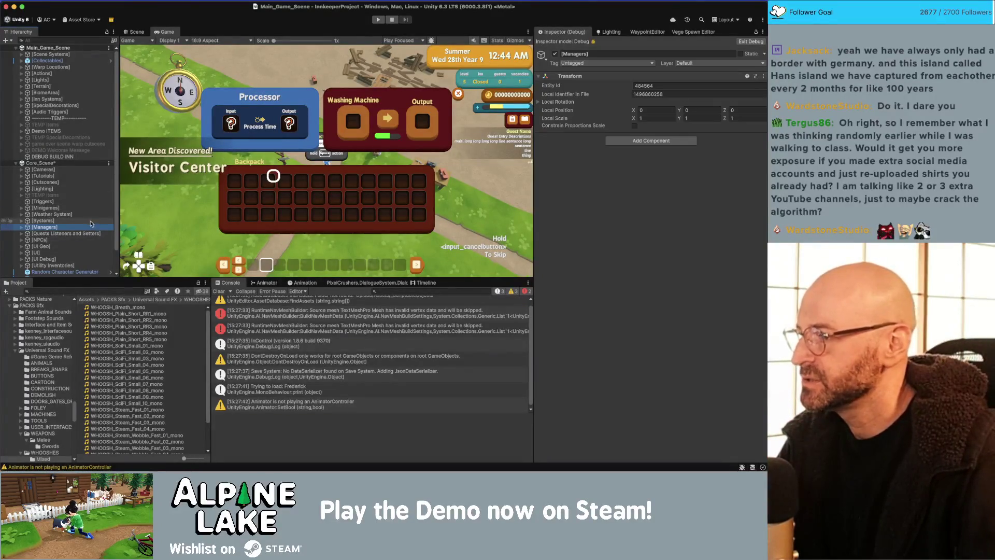
scroll(89, 207, "down", 1)
left_click(90, 223)
key("Right")
key("Down")
key("Down")
key("Down")
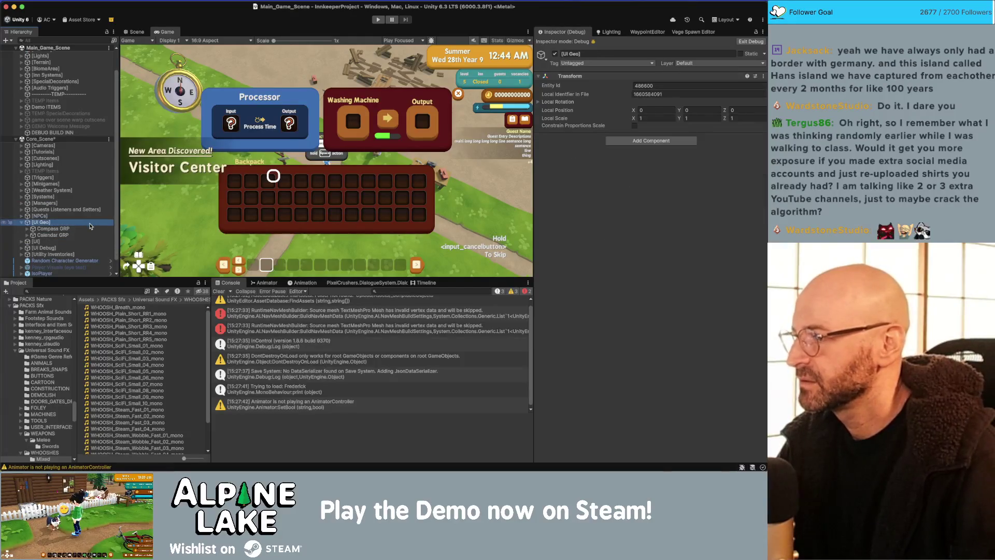
key("Right")
key("Down")
scroll(90, 225, "down", 3)
scroll(90, 225, "down", 2)
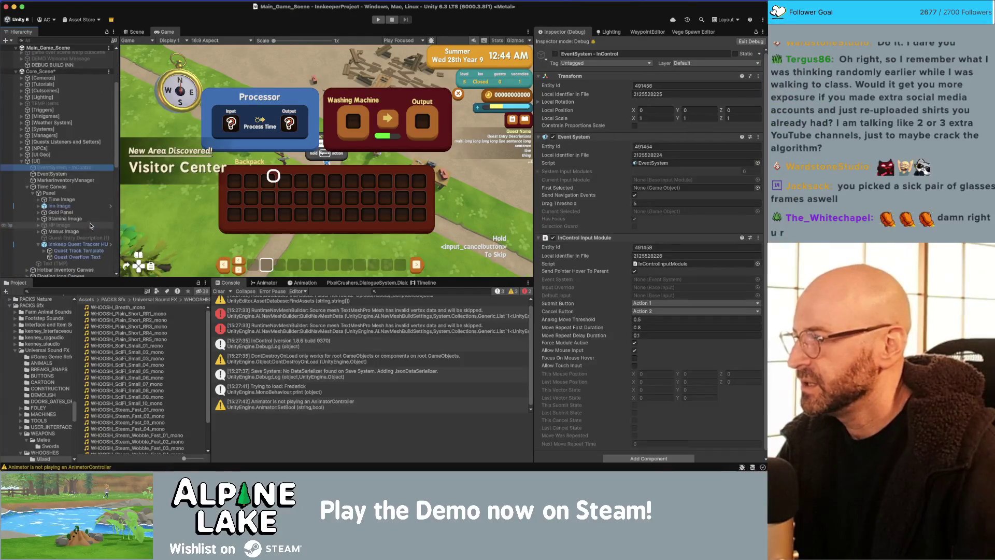
left_click(102, 243)
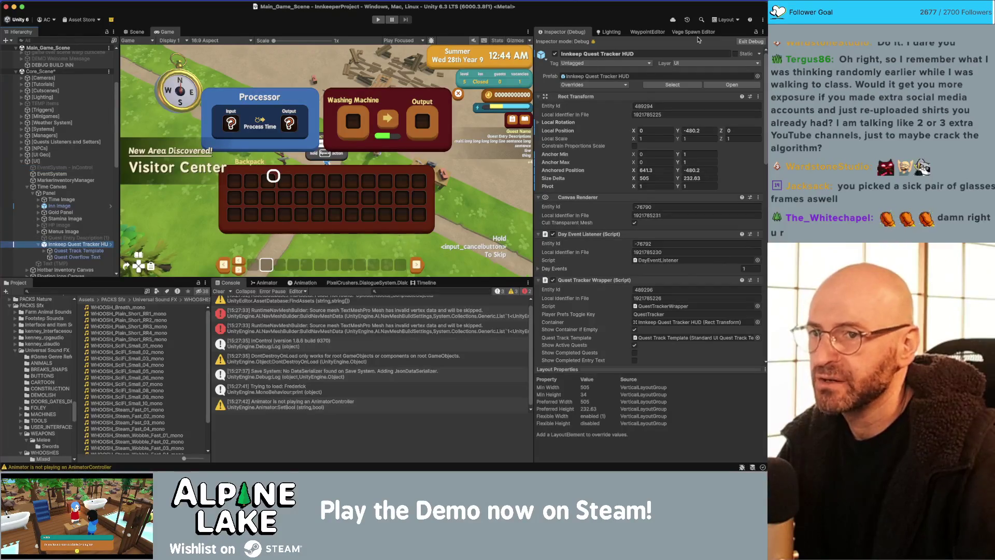
left_click(762, 32)
left_click(672, 63)
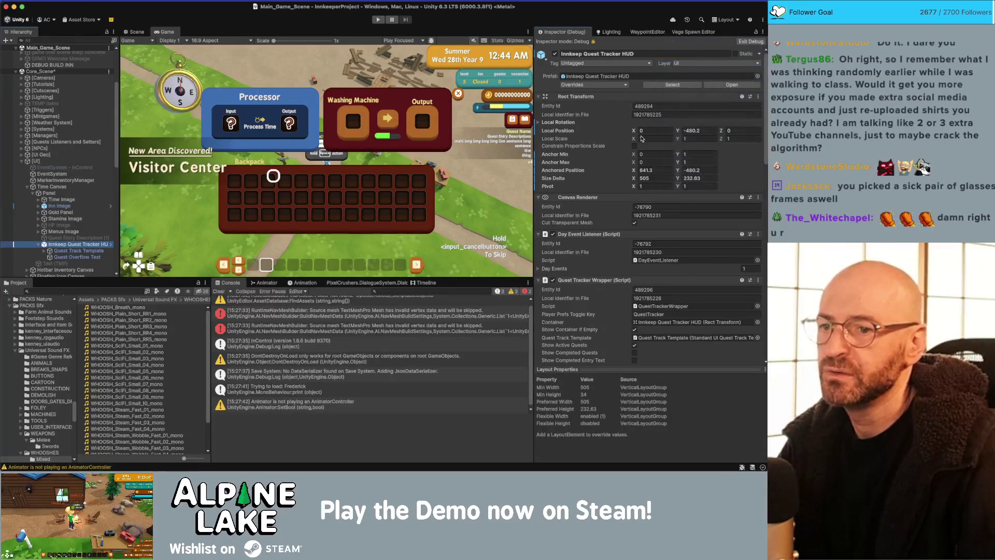
- Select Quest Track Template, expand its children, and select Quest Description
scroll(584, 255, "down", 5)
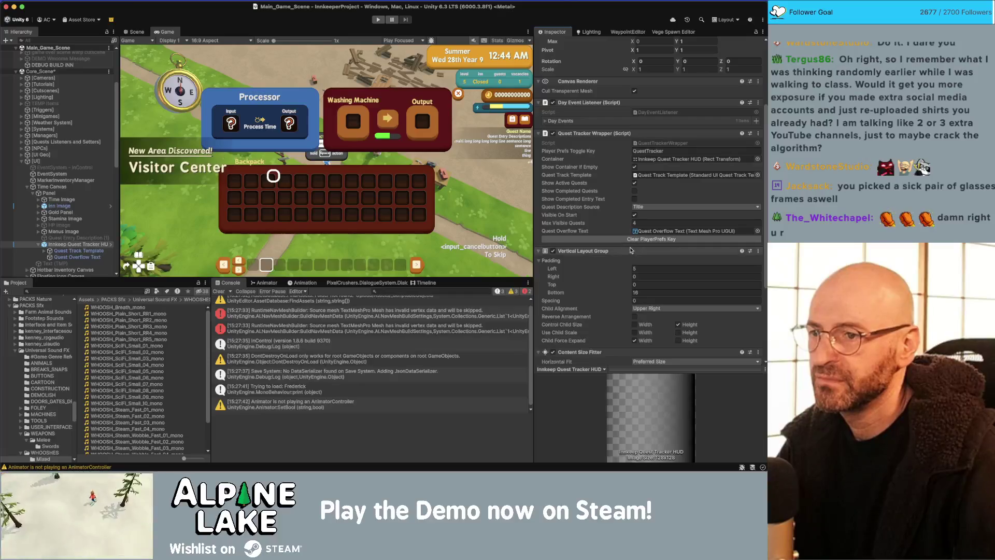
left_click(78, 251)
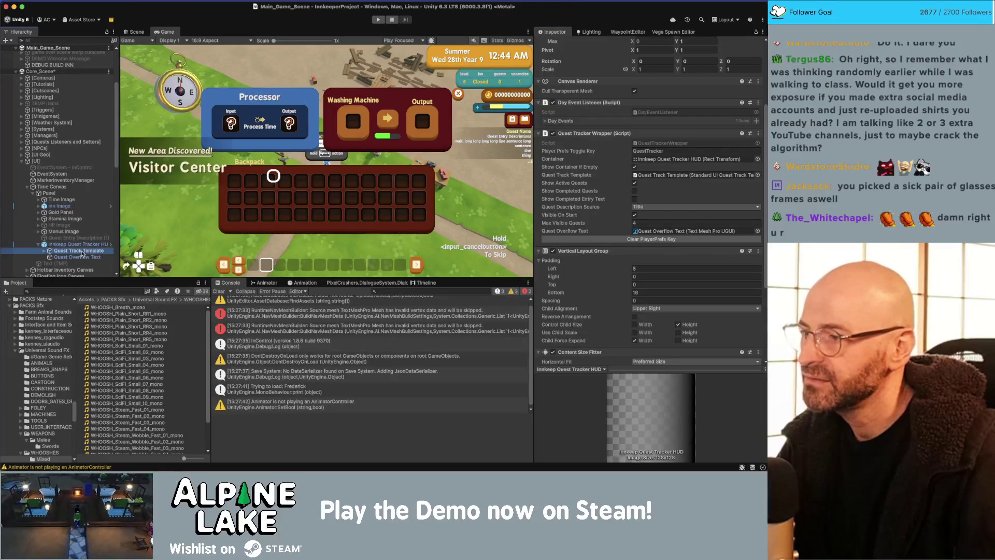
scroll(637, 252, "down", 1)
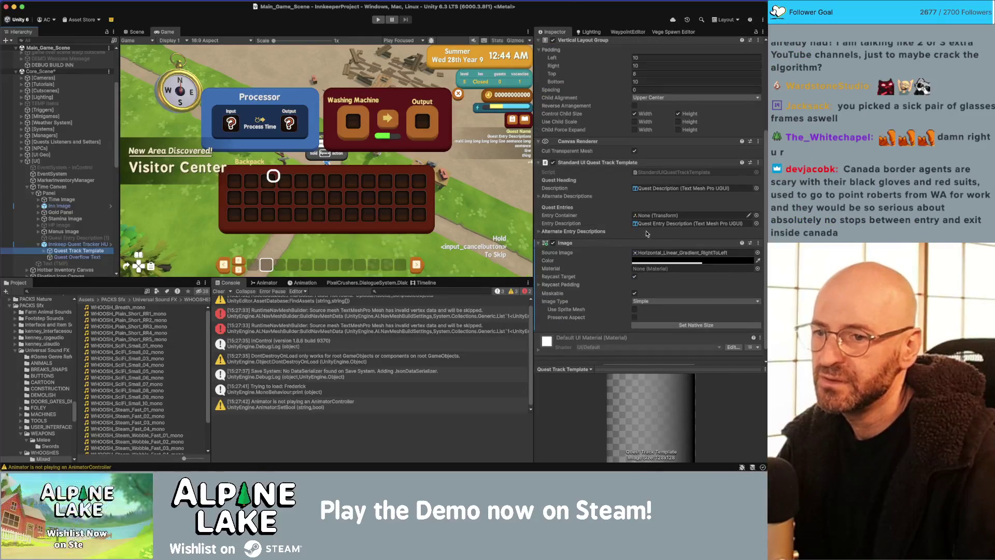
scroll(645, 235, "down", 1)
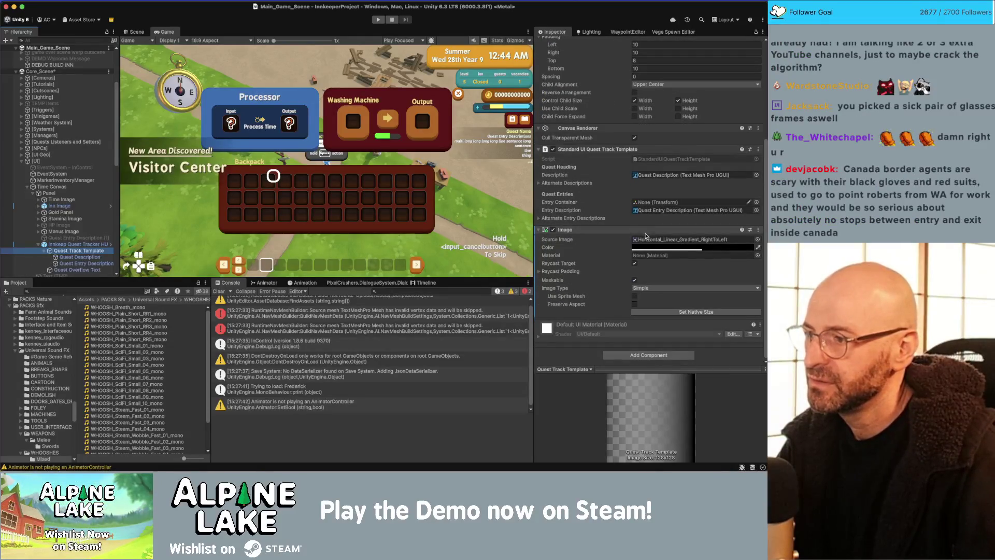
key("Right")
scroll(620, 241, "up", 5)
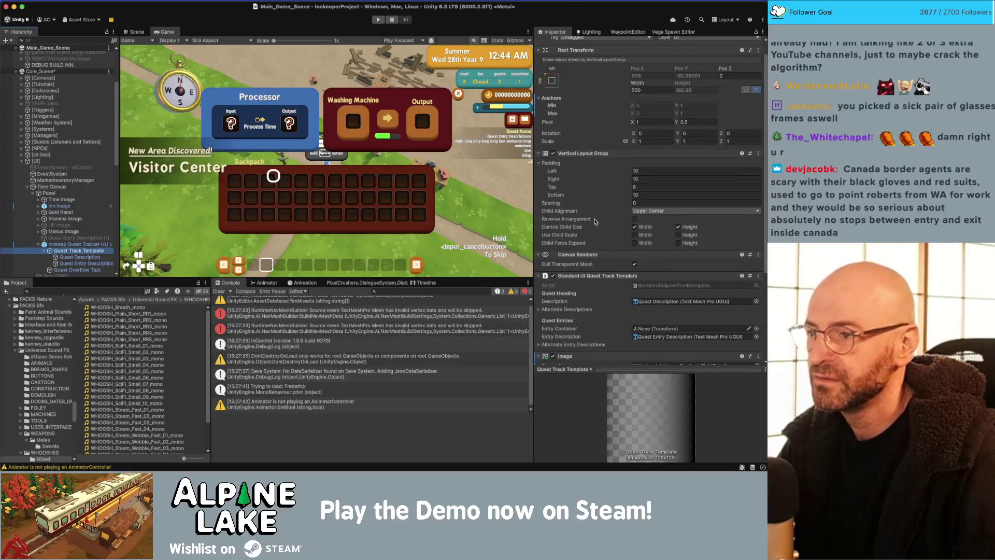
key("Down")
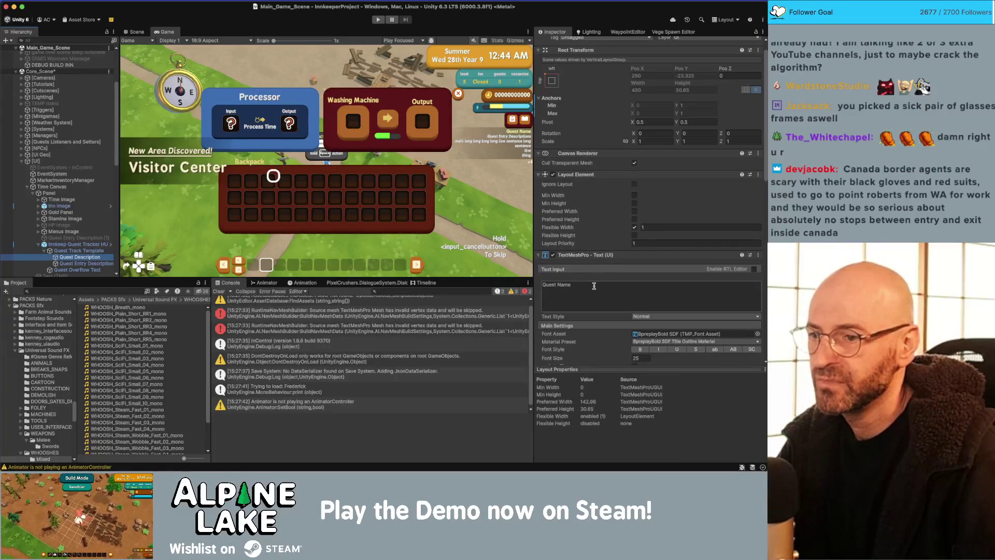
- Delete lines from Quest Entry Description's TextMeshPro text to test the layout, then undo to restore them
key("Down")
left_click(586, 306)
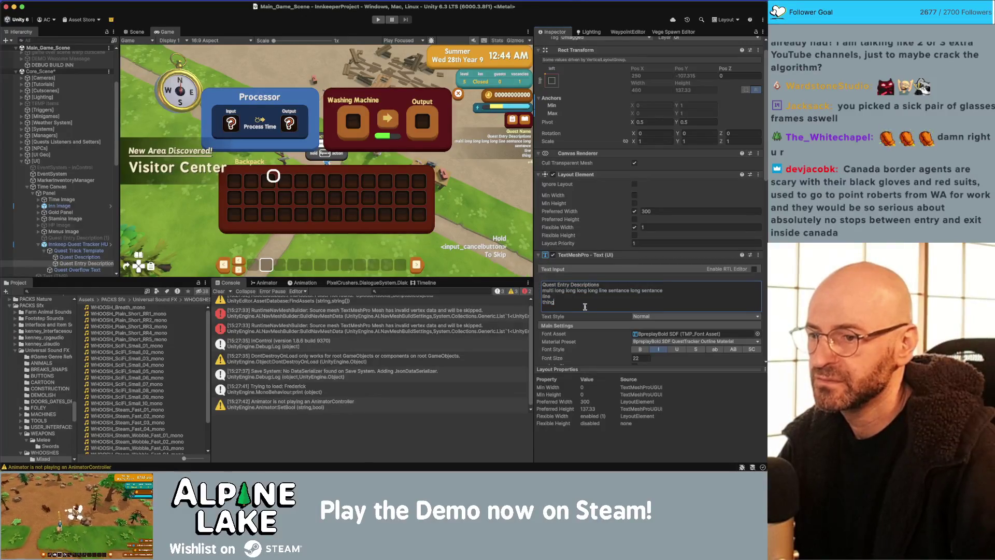
key("Up")
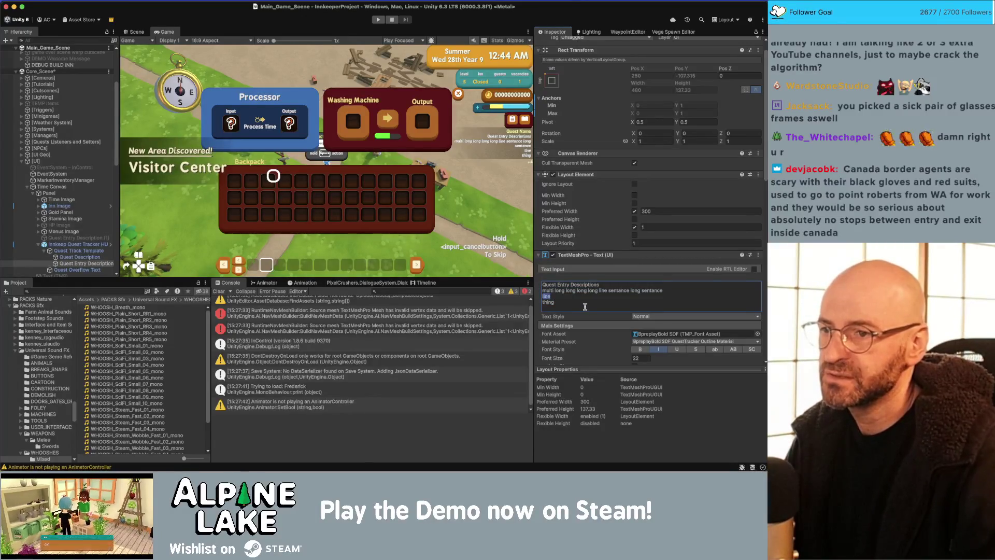
key("BackSpace")
key("BackSpace")
key("BackSpace")
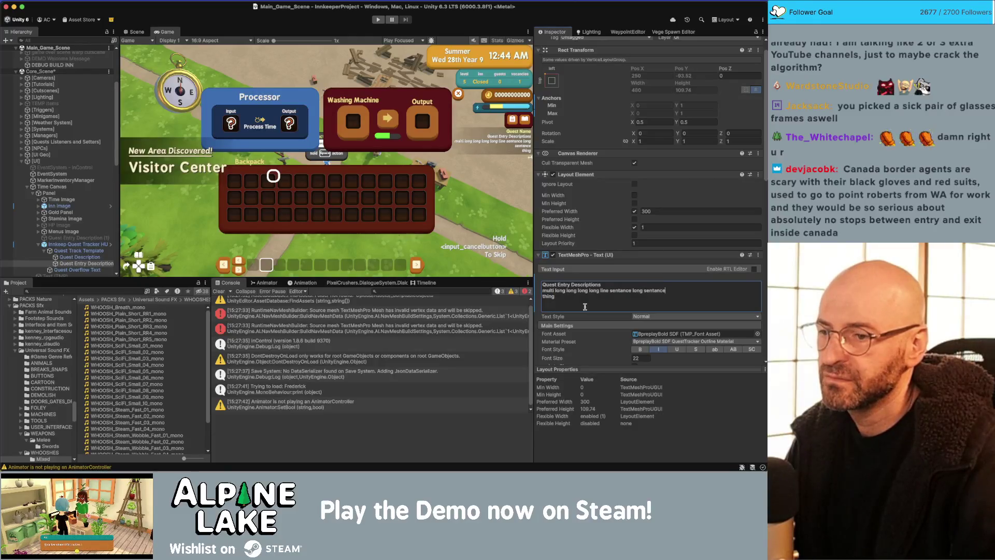
key("shift+Home")
key("BackSpace")
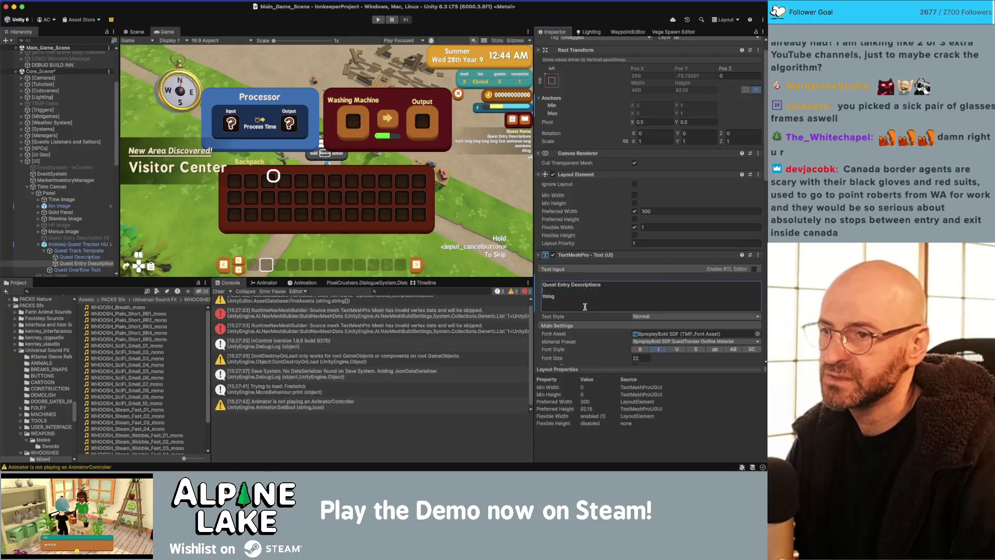
key("BackSpace")
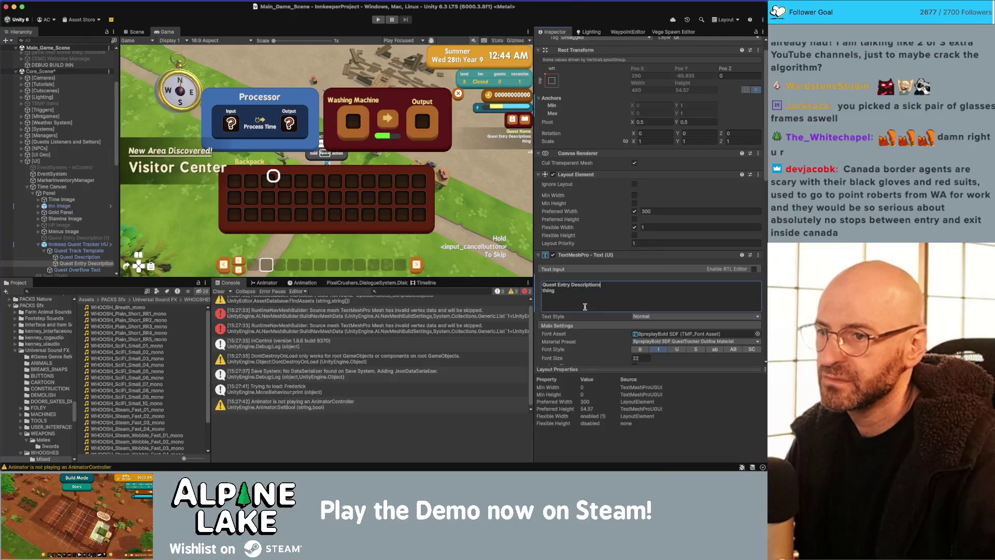
key("super+z")
key("super+z")
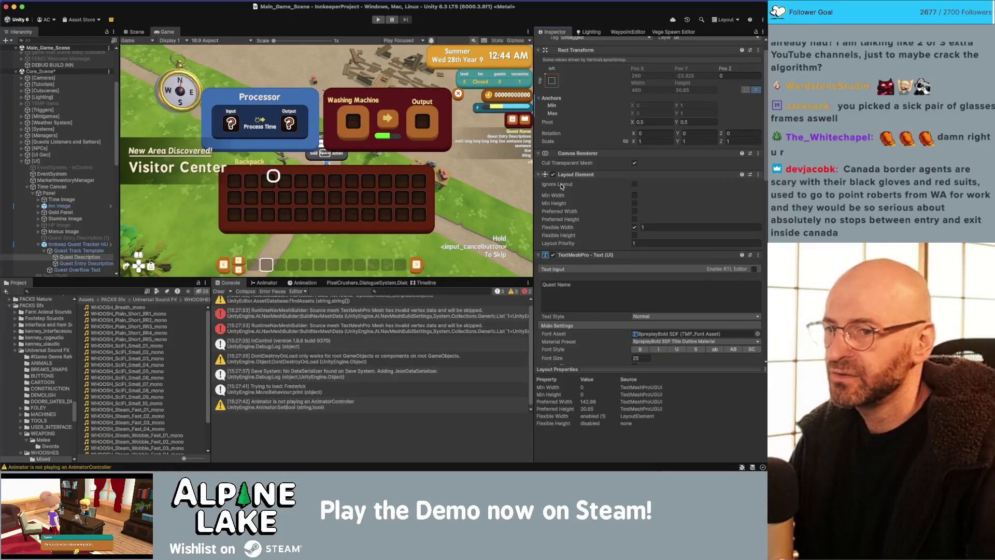
scroll(560, 189, "down", 1)
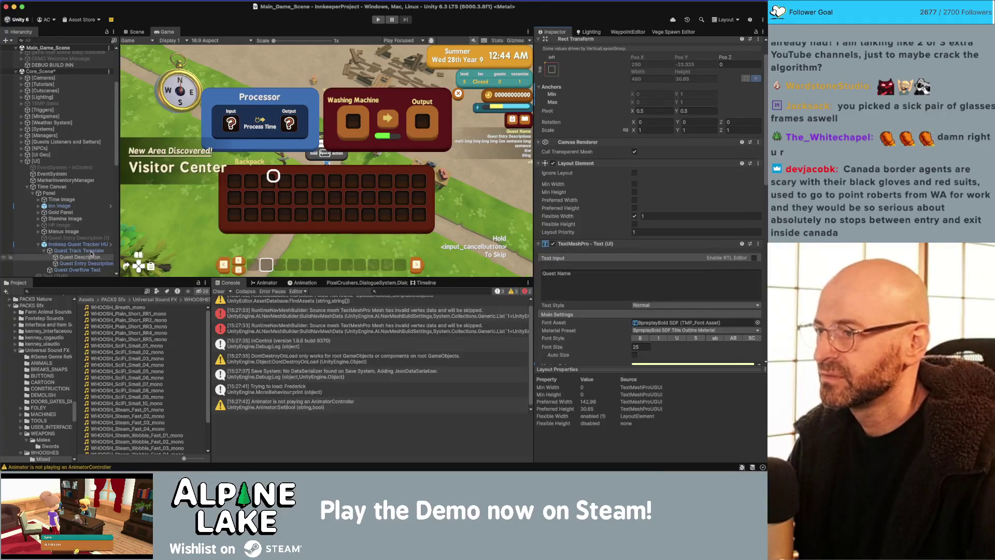
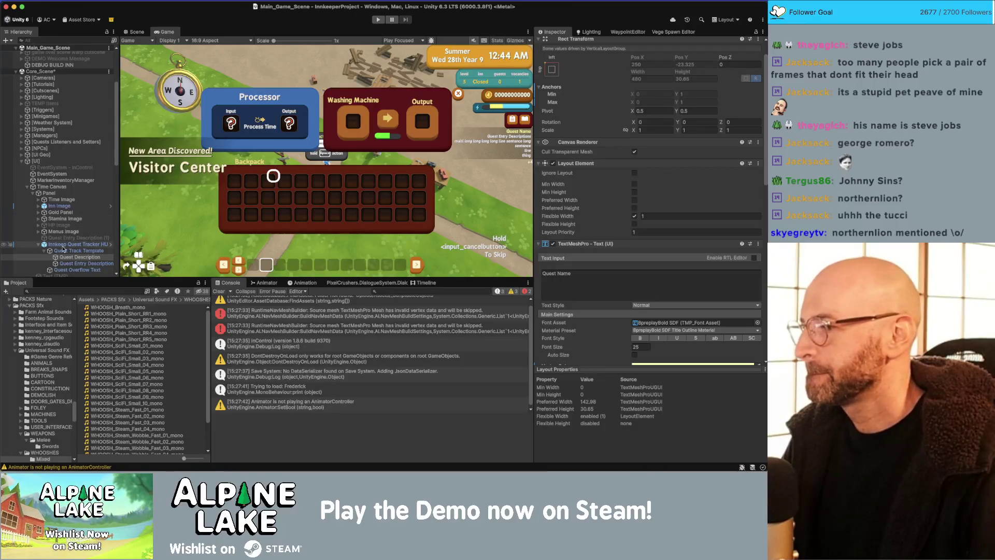
- Collapse the Quest Tracker HUD's children in the Hierarchy and switch to Rider showing Guest.cs
left_click(38, 244)
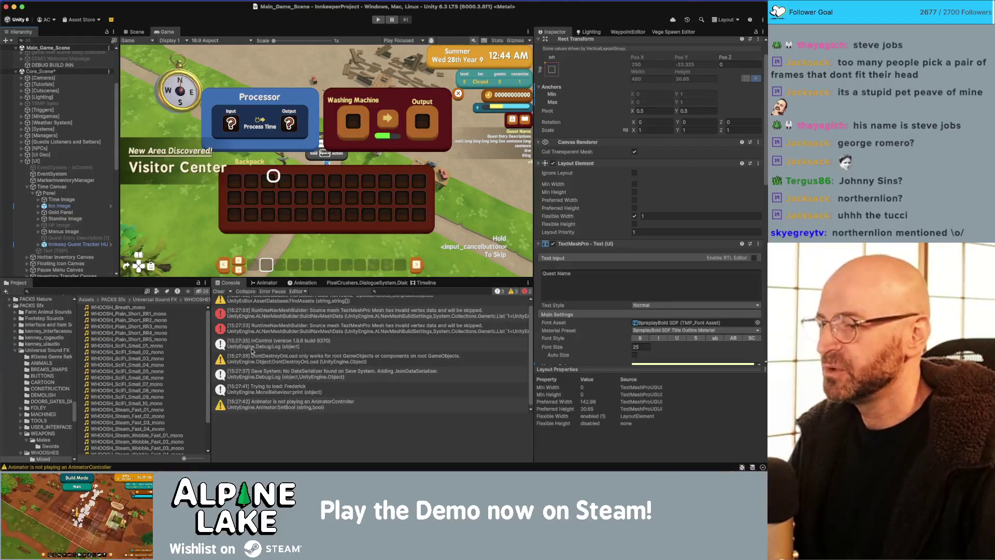
scroll(252, 351, "down", 1)
left_click(120, 290)
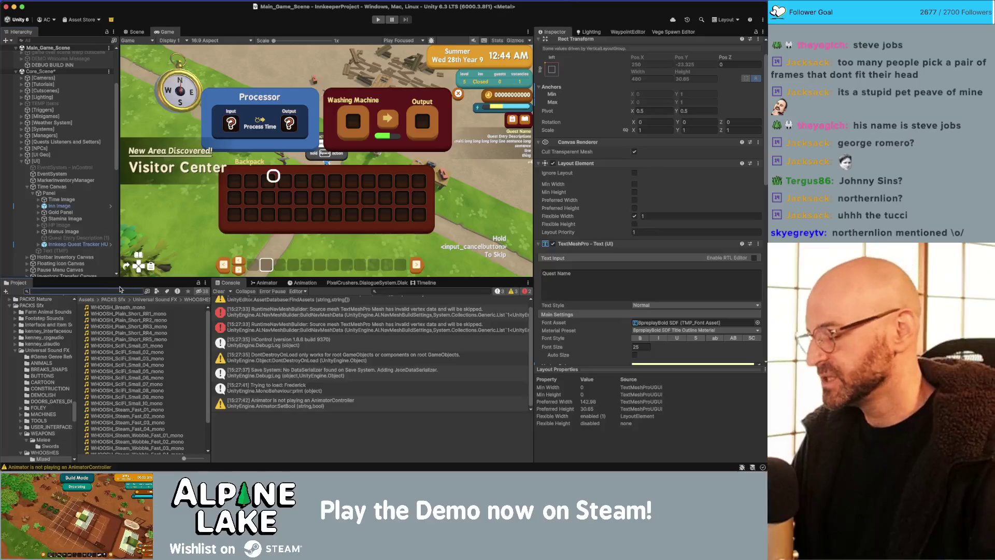
key("super+Tab")
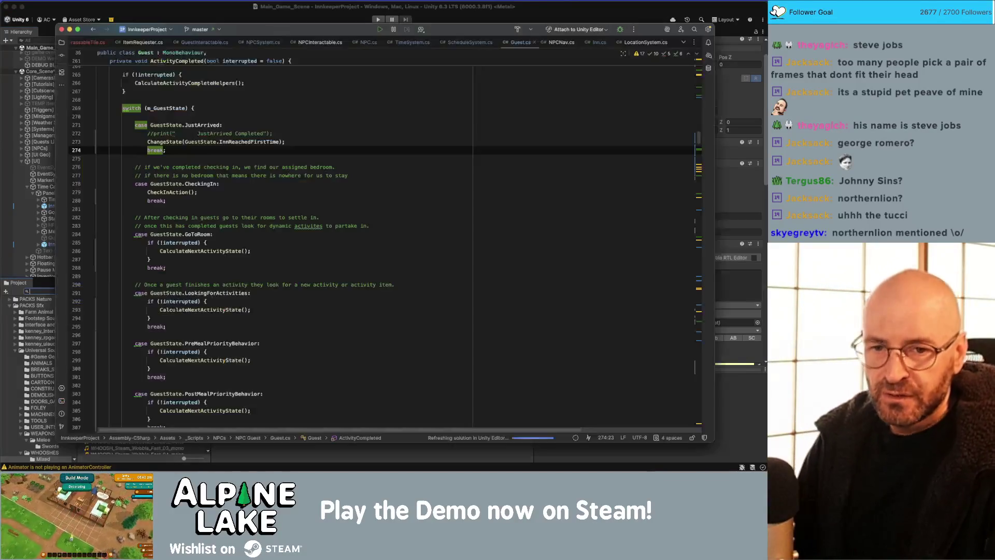
- Check Guest.cs's JustArrived case, then ReturnFromHotspot's idle-activity fallback in ScheduleSystem.cs
left_click(457, 116)
key("Down")
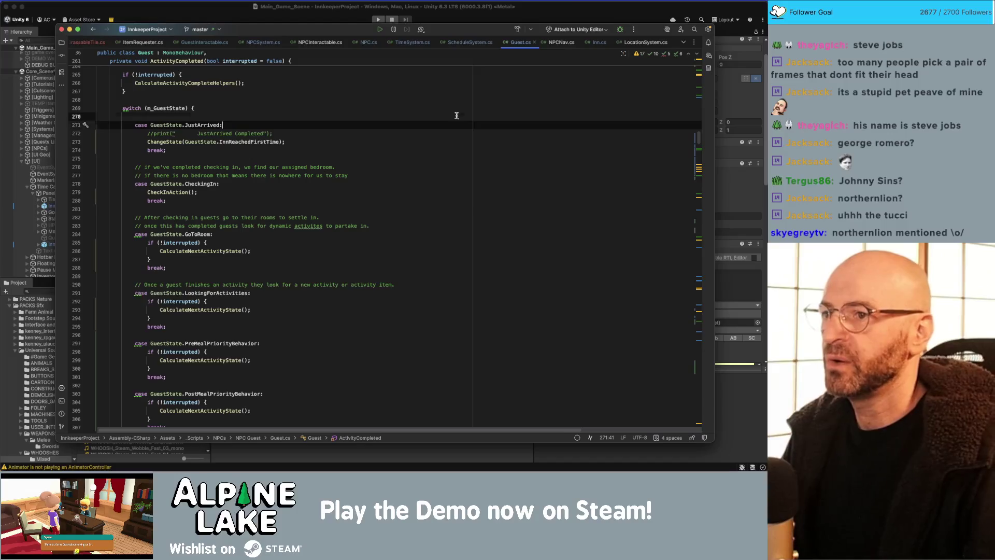
left_click(463, 43)
left_click(368, 160)
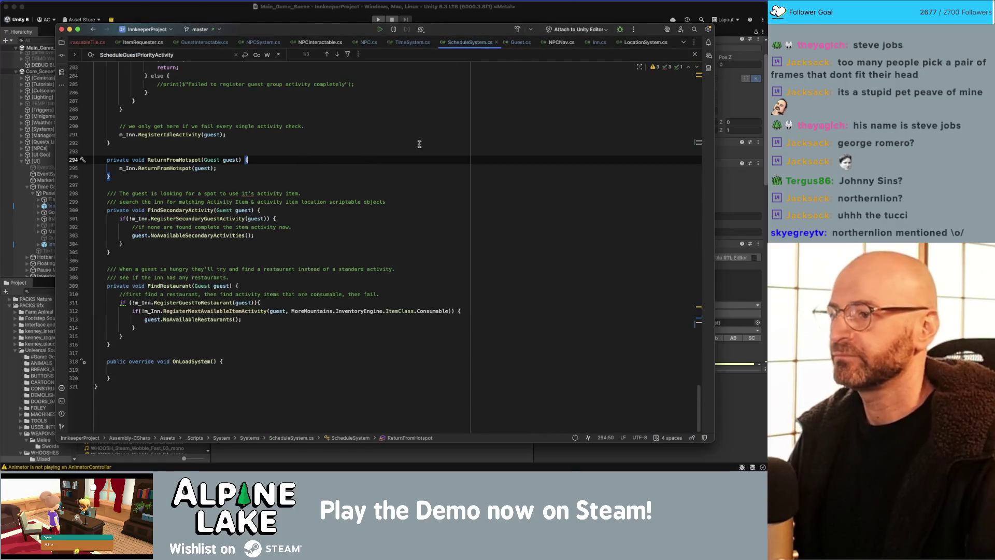
left_click(419, 144)
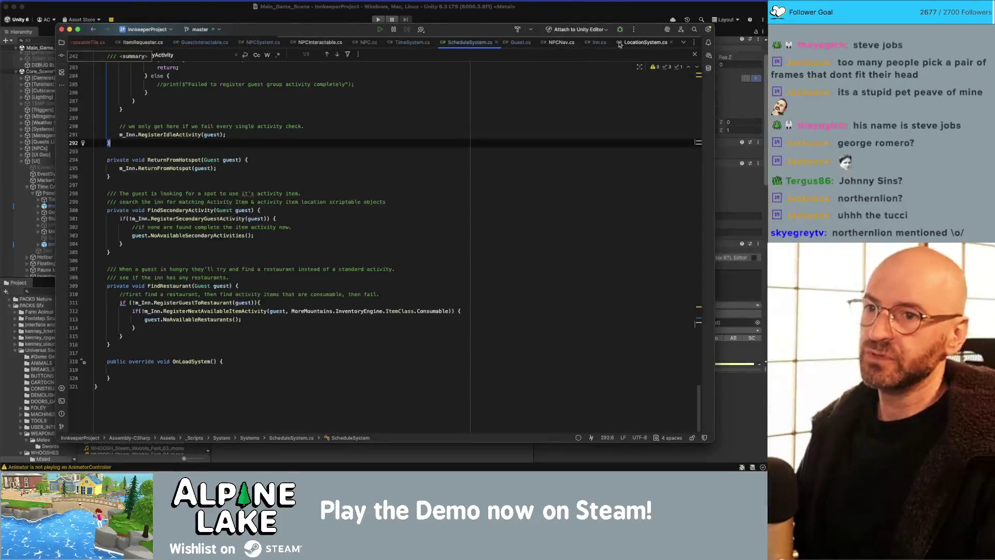
- Review Guest.cs's group activity and PreMealPriorityBehavior branches, highlighting every GuestState use
left_click(518, 42)
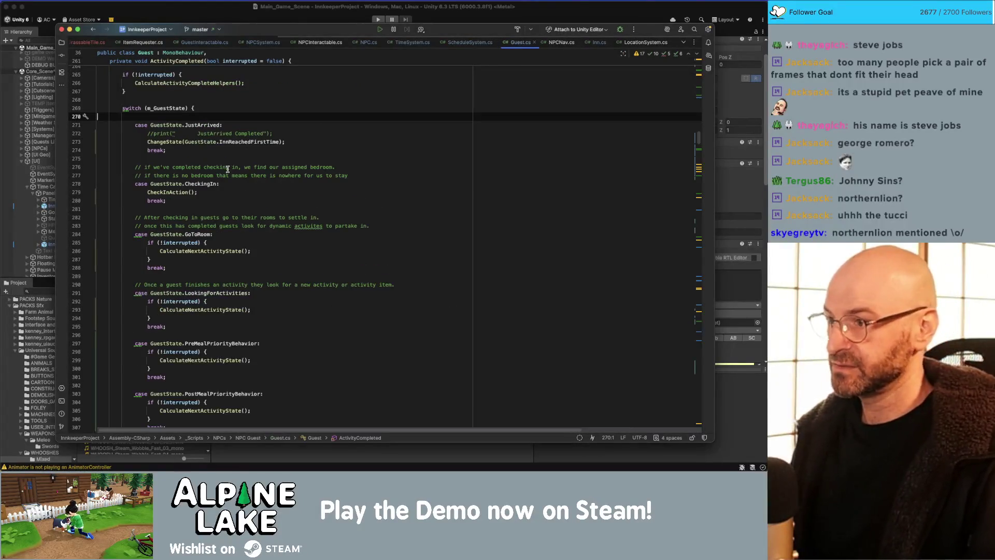
scroll(259, 192, "up", 20)
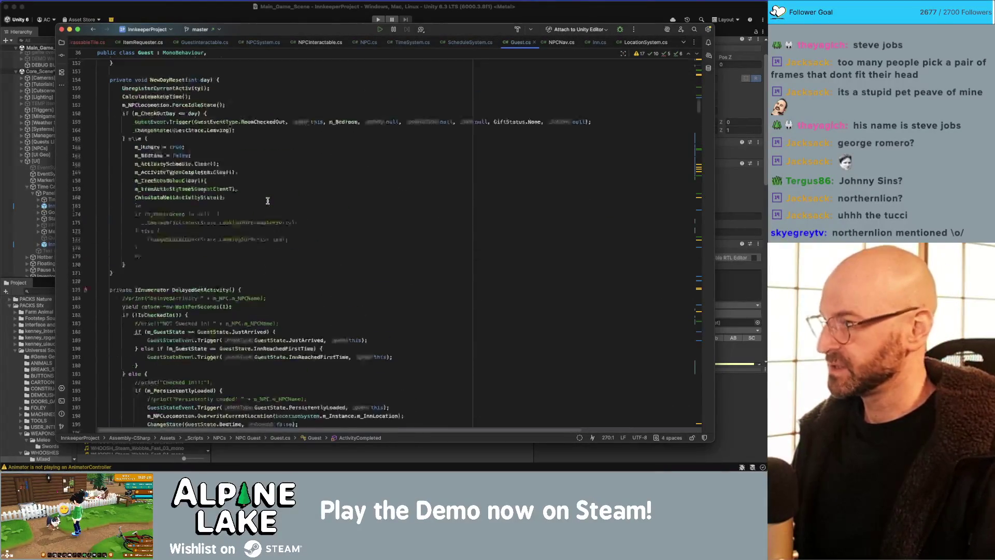
scroll(290, 201, "down", 20)
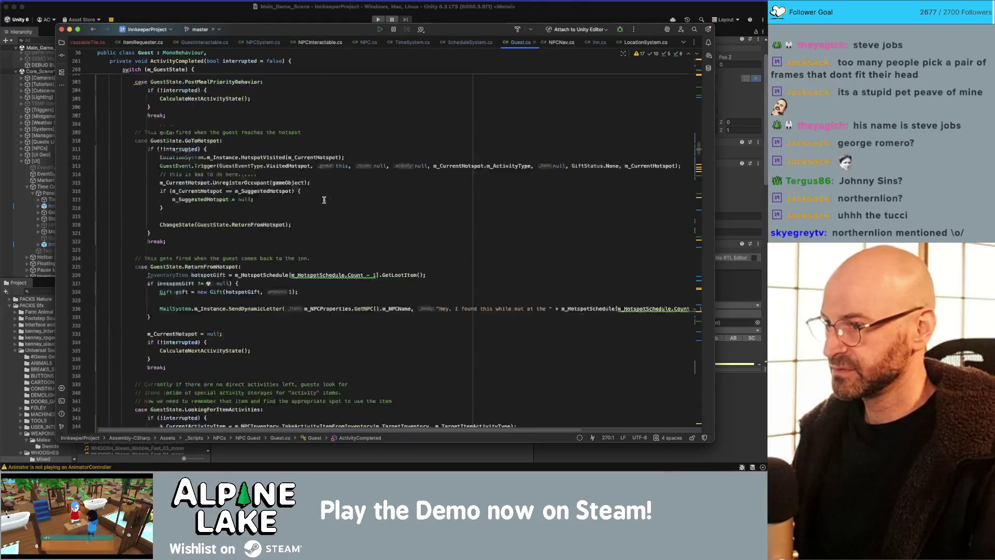
scroll(324, 200, "down", 20)
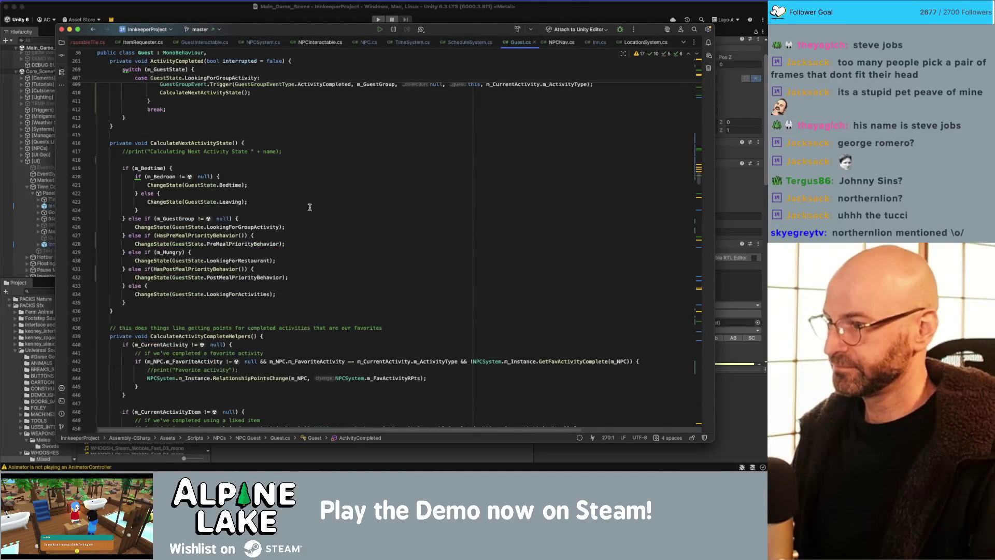
left_click(232, 227)
left_click(230, 244)
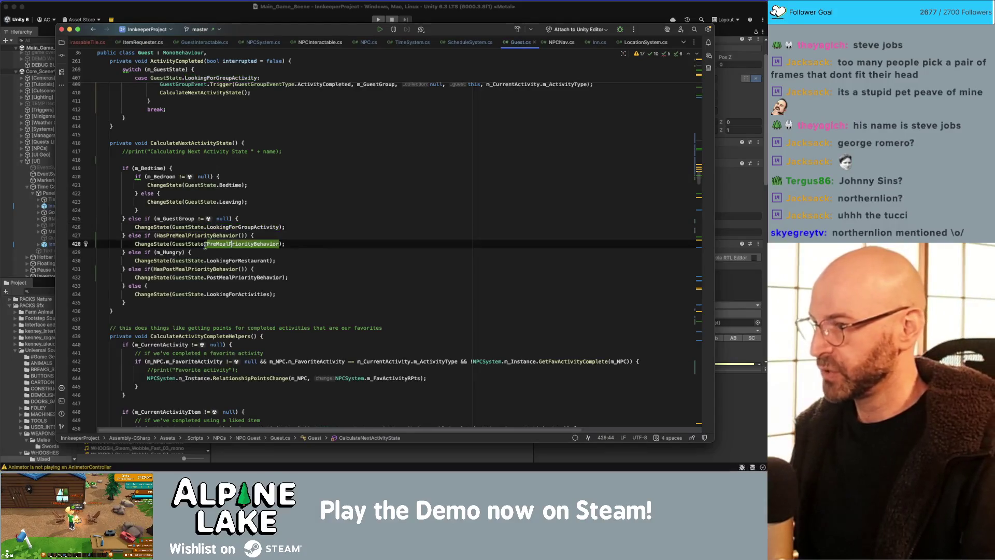
left_click(182, 243)
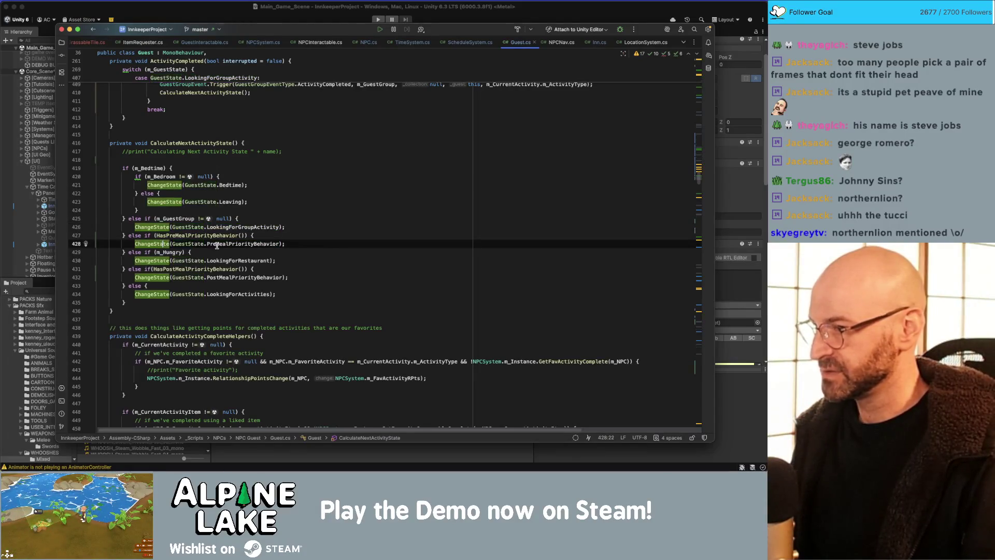
- In ScheduleSystem.cs, trace the ScheduleGuestPriorityActivity call with DoBeforeEating to its definition
left_click(469, 43)
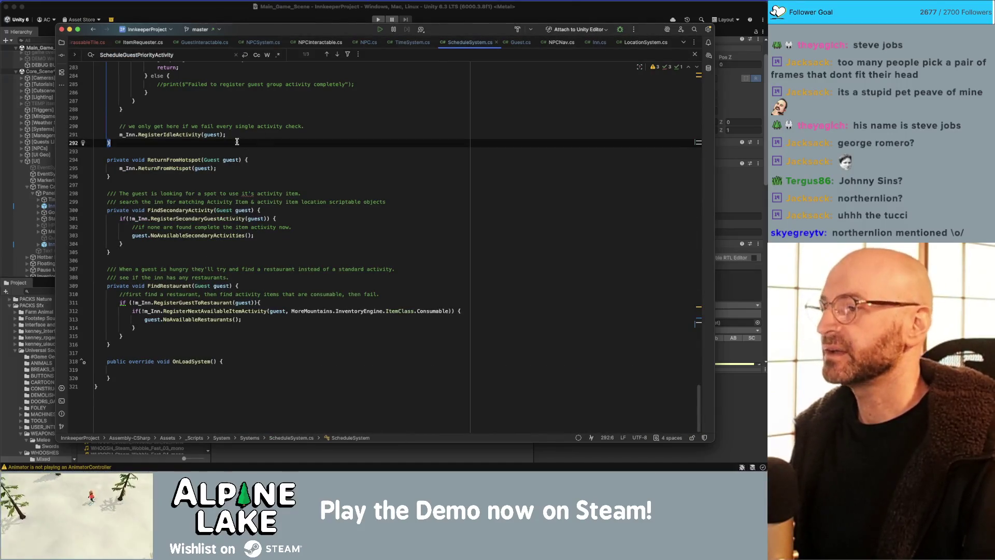
scroll(239, 142, "up", 5)
left_click_drag(698, 389, 693, 126)
scroll(355, 225, "down", 2)
left_click(154, 268)
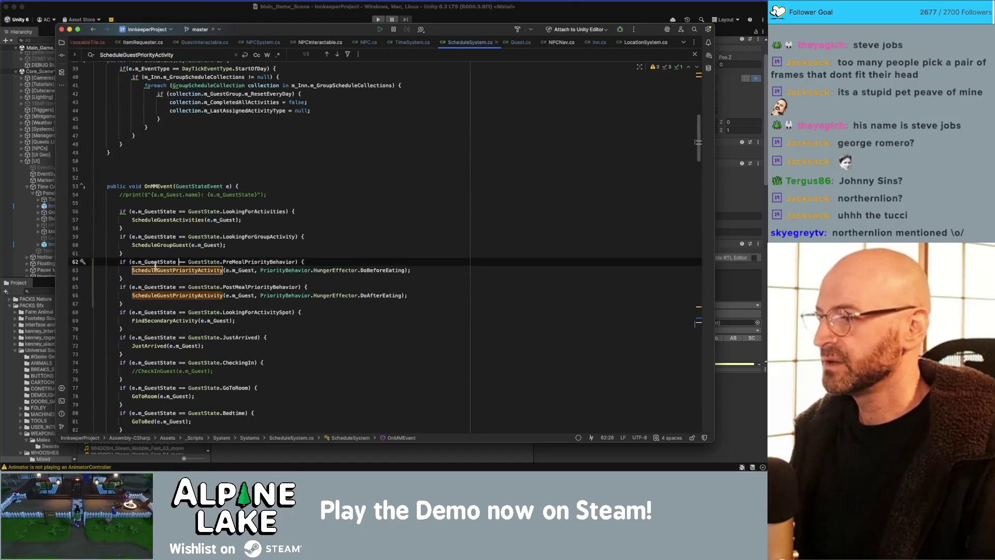
double_click(208, 272)
double_click(370, 267)
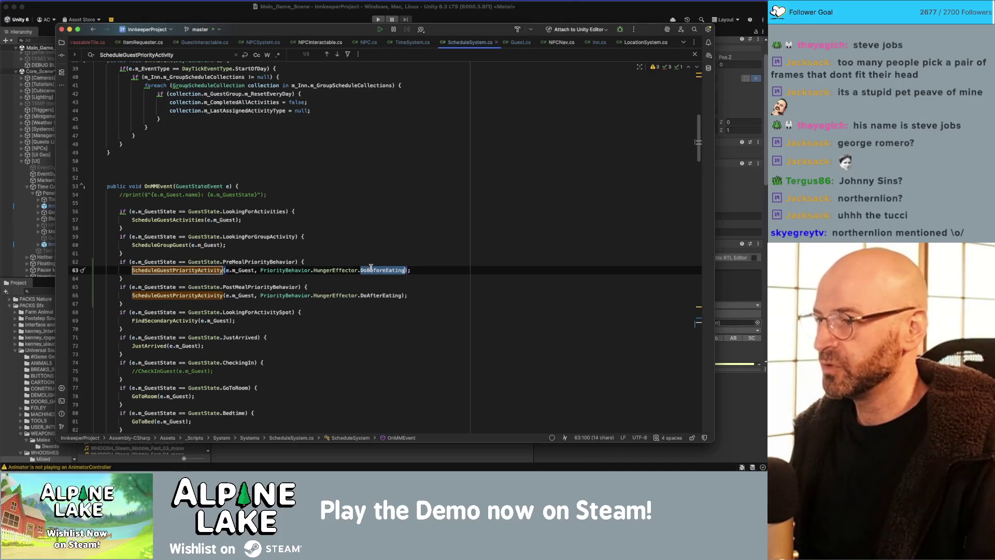
left_click(189, 268, "super")
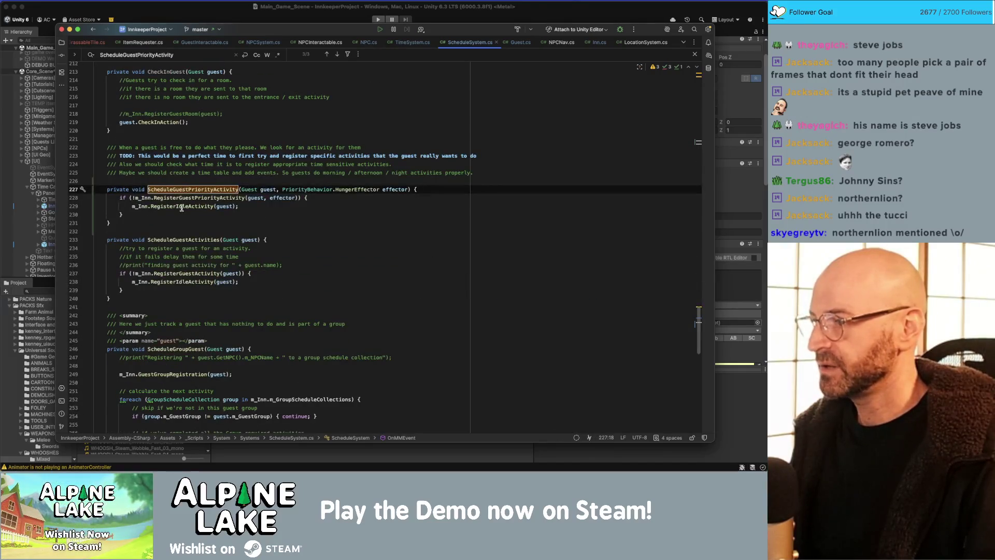
- Go to RegisterGuestPriorityActivity's declaration in Inn.cs from the line 228 registration check
left_click(185, 201)
double_click(185, 198)
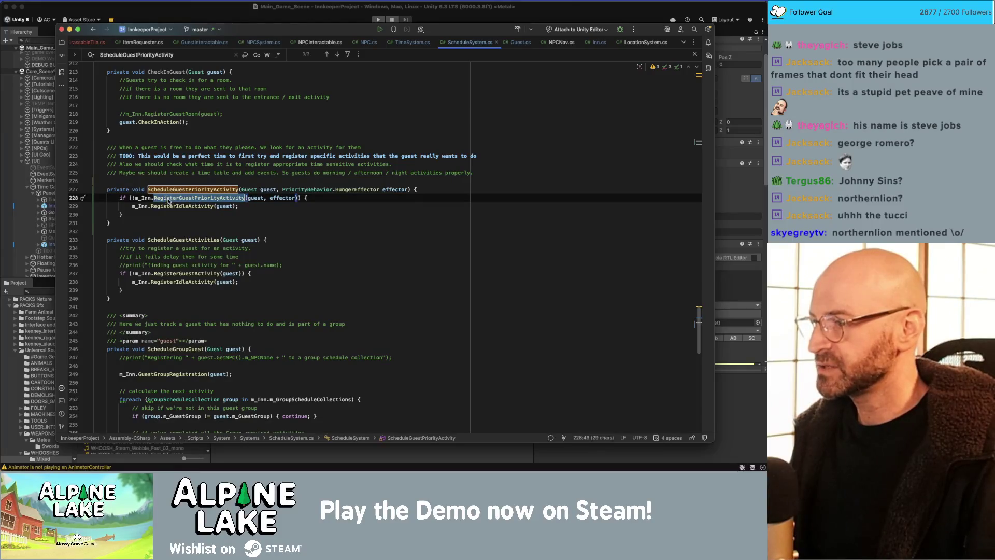
left_click(198, 199)
double_click(286, 199)
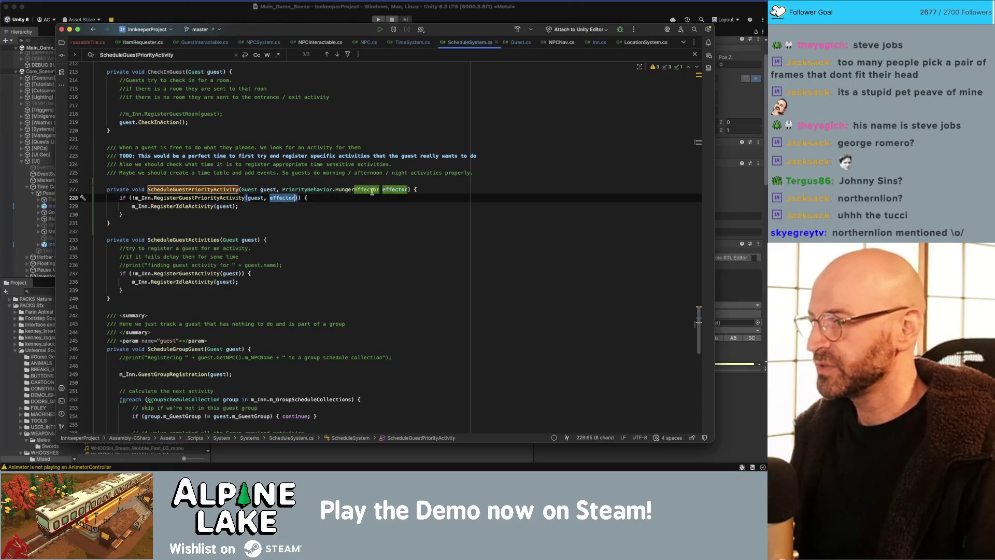
left_click(205, 199)
key("super+b")
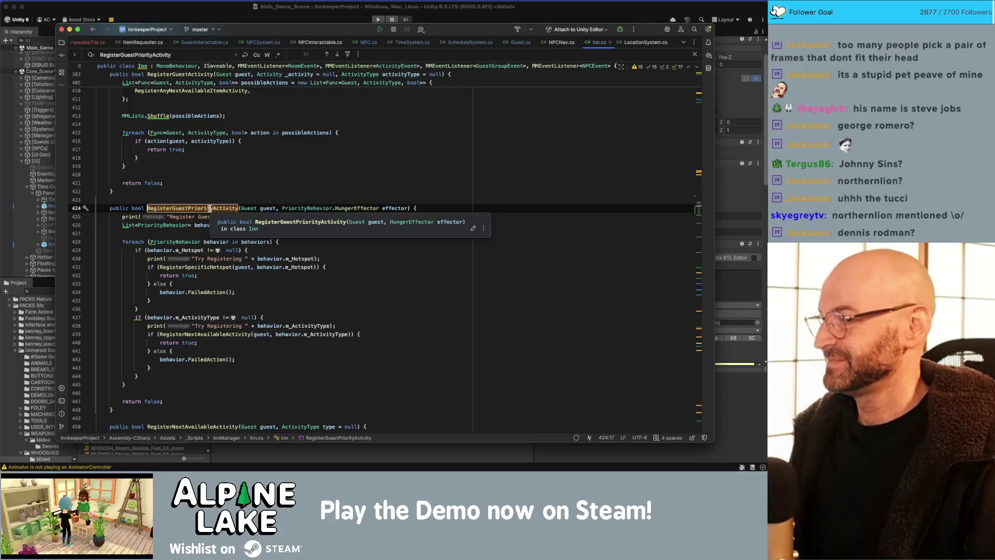
double_click(205, 225)
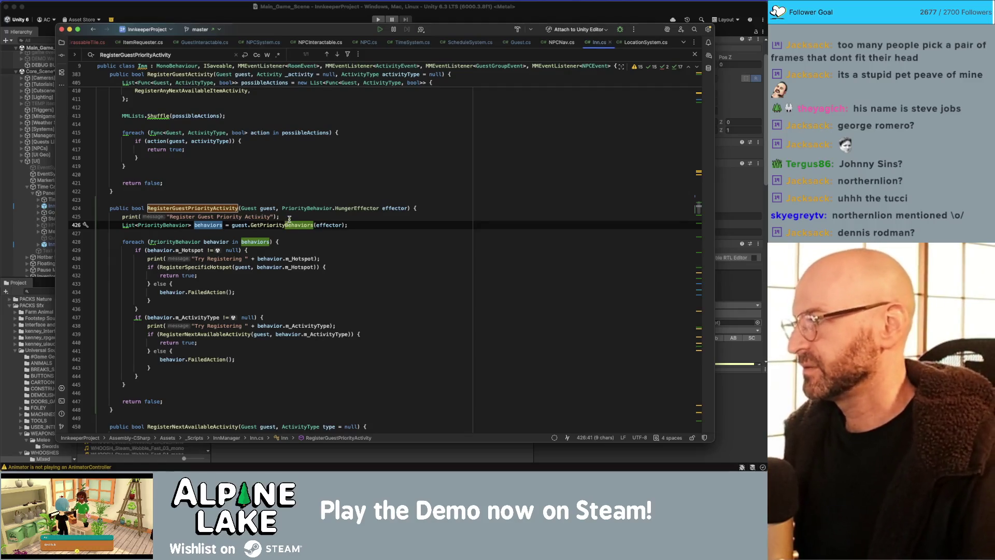
left_click(293, 225)
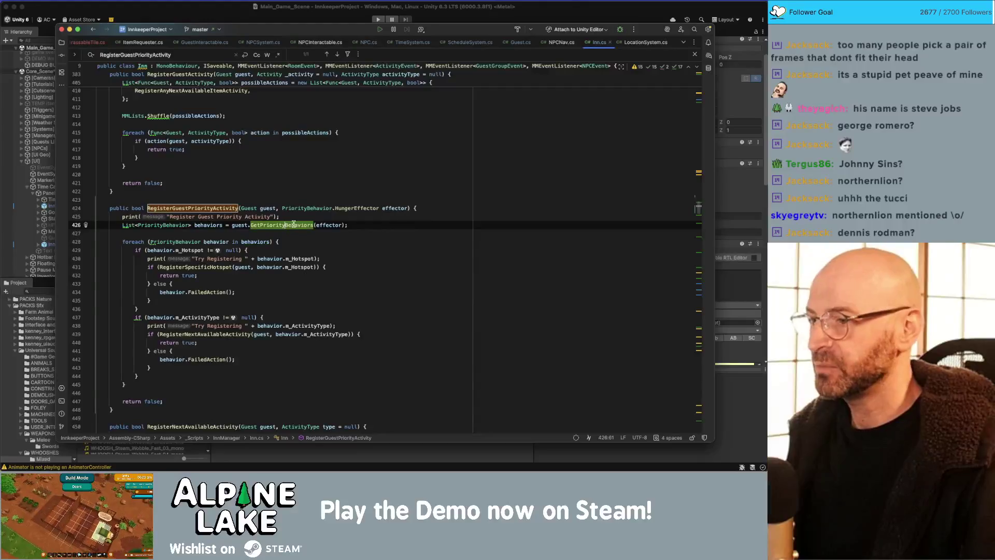
left_click(293, 224, "super")
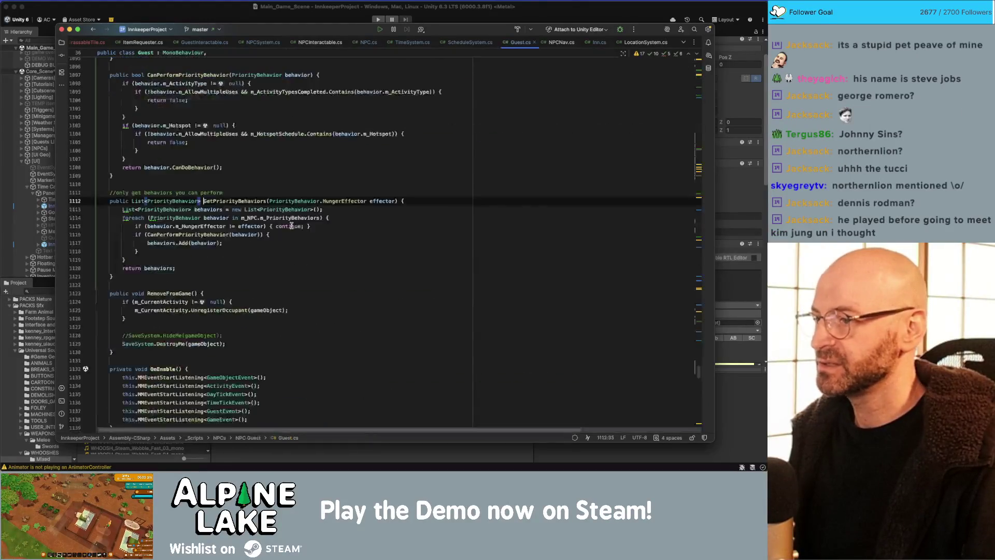
double_click(373, 202)
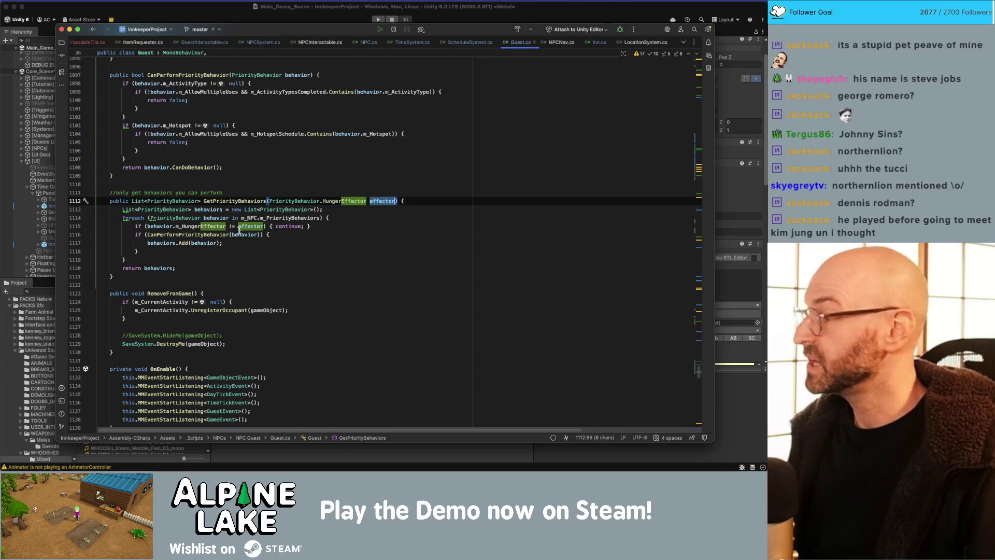
double_click(211, 234)
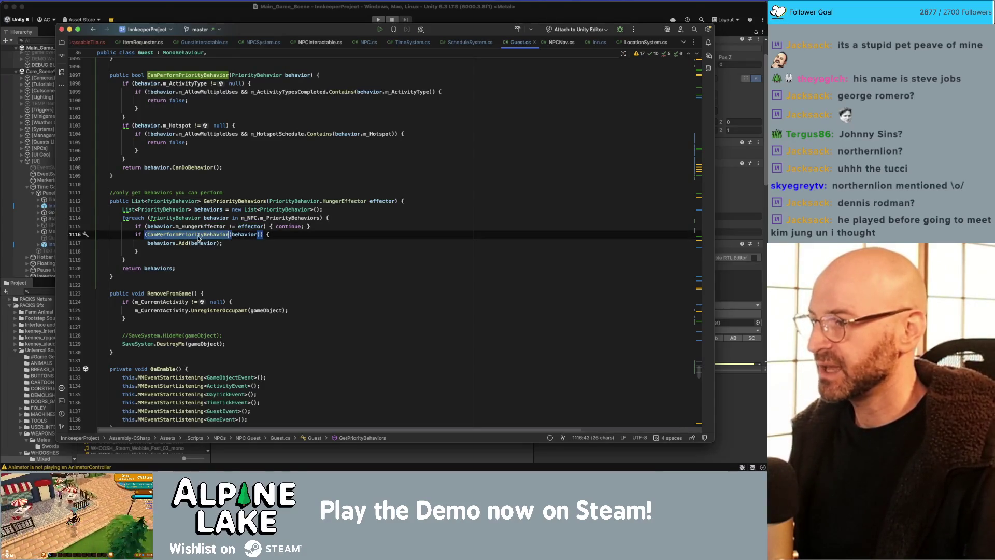
double_click(200, 167)
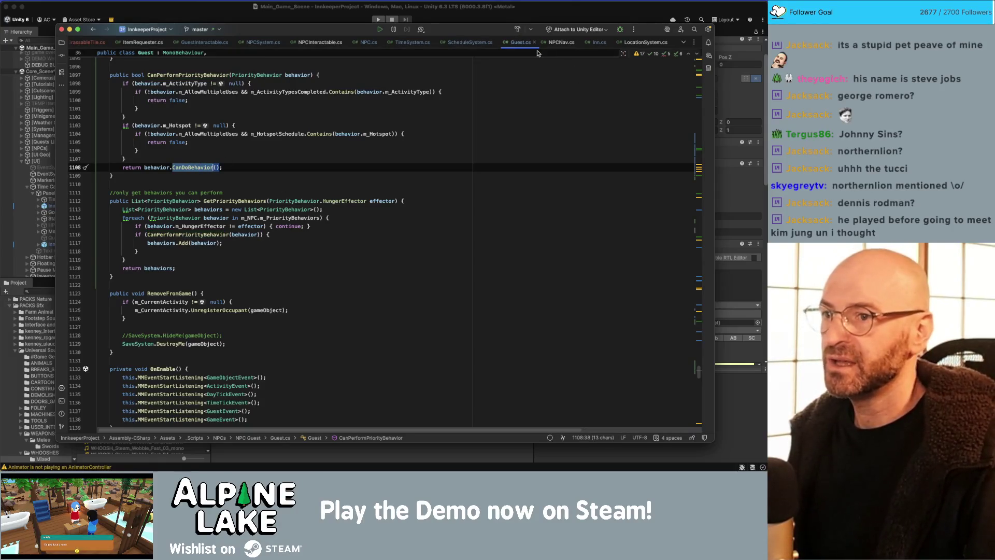
left_click(471, 43)
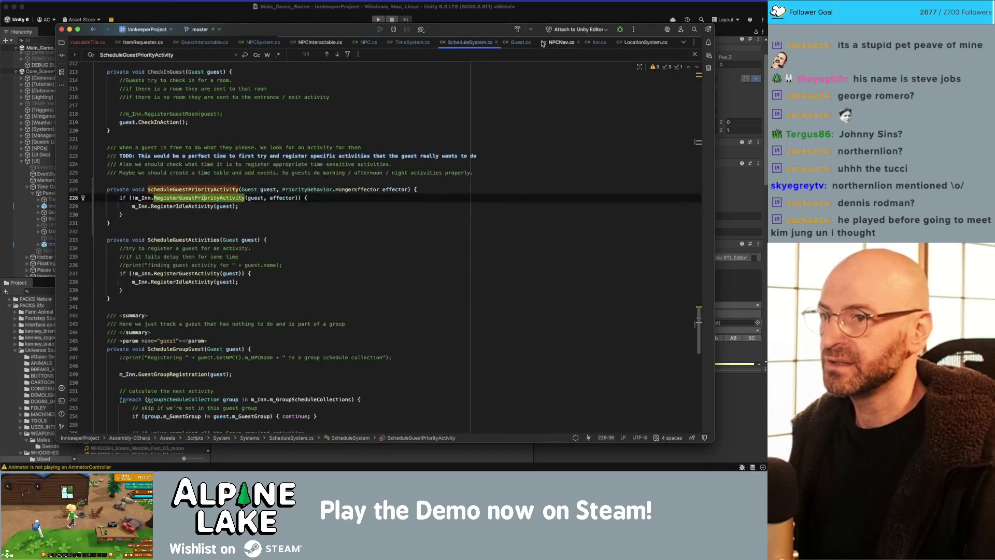
left_click(599, 43)
double_click(255, 242)
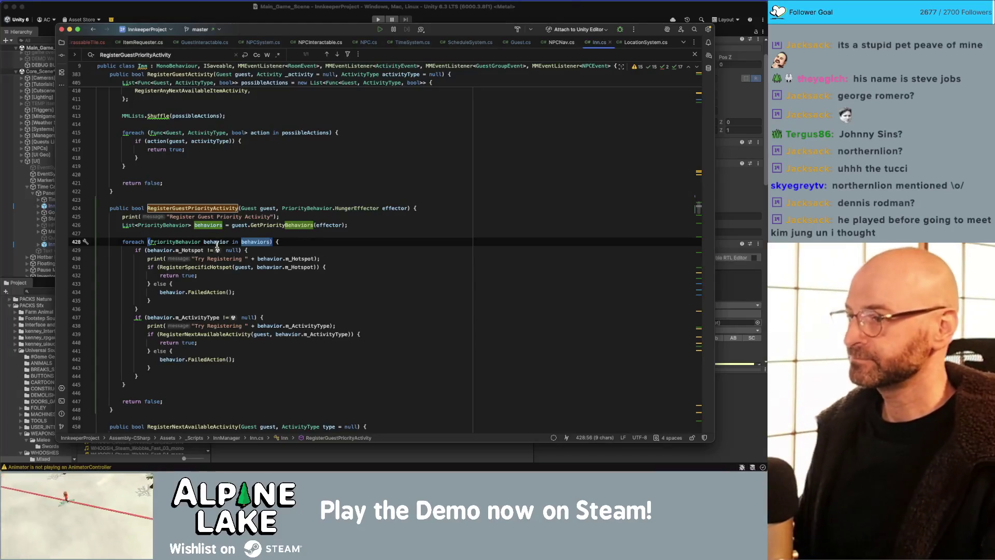
double_click(191, 267)
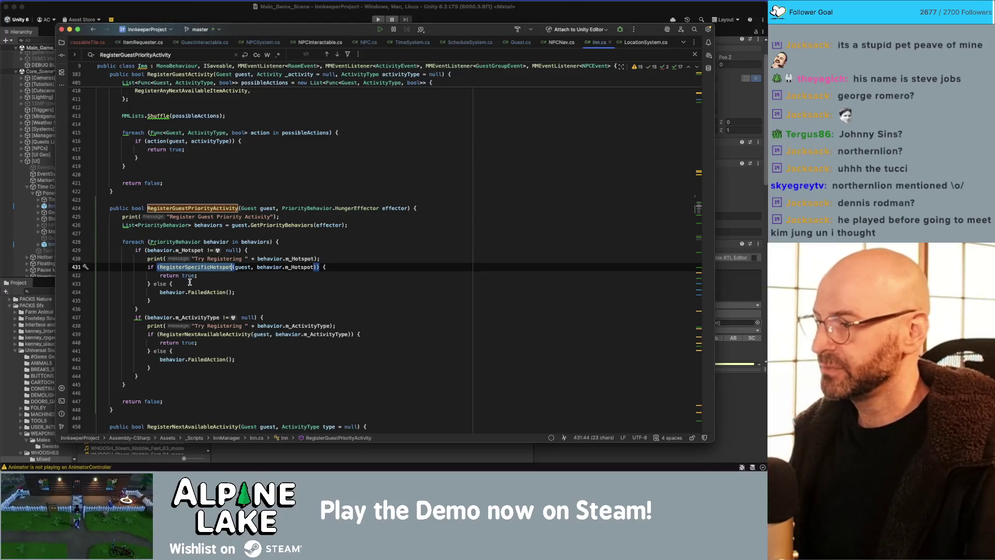
double_click(206, 292)
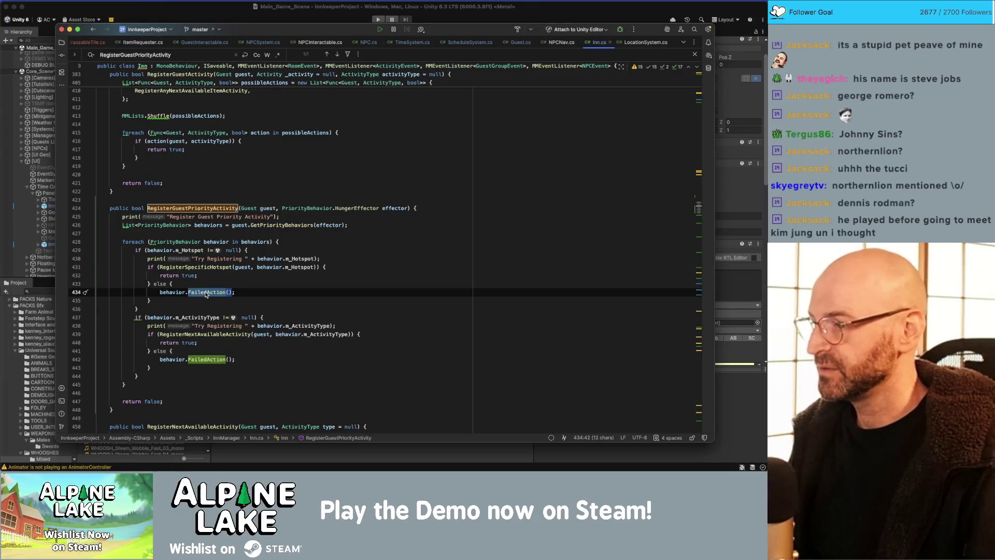
left_click(211, 266)
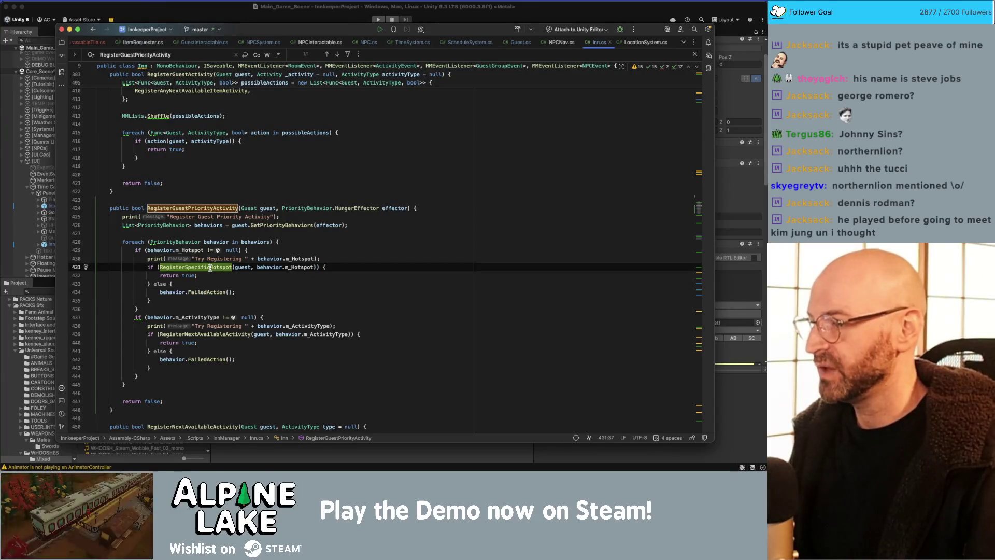
left_click(213, 279)
- Add print("REGISTERING FAILED"); inside the first else block of RegisterGuestPriorityActivity
key("Return")
type("print")
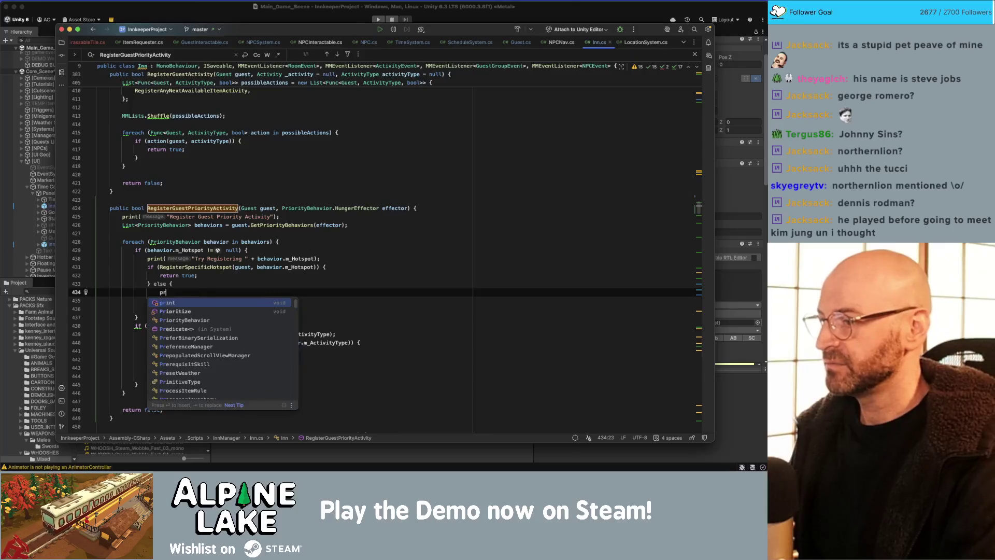
key("Return")
type("\"REGISTERING ")
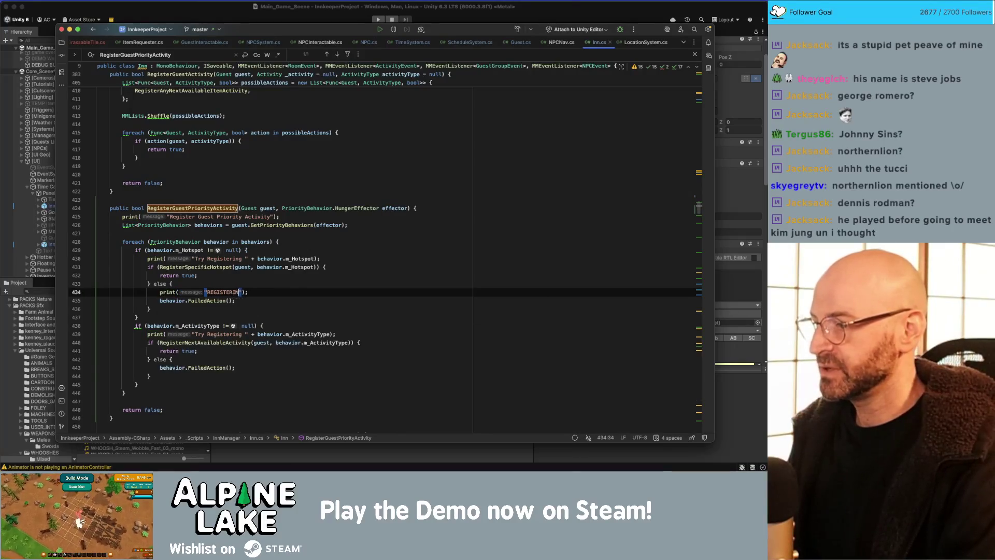
type("FAILED")
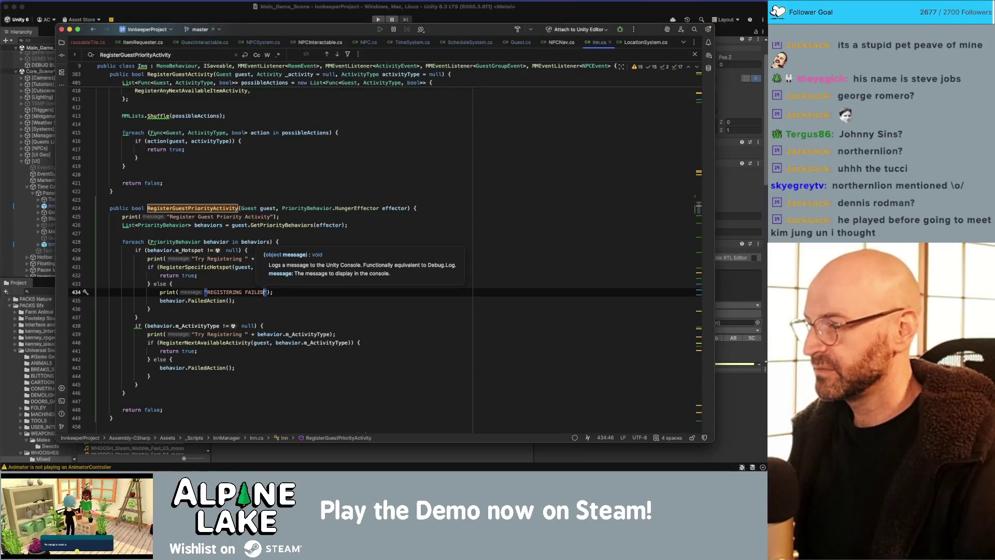
- Add the same print("REGISTERING FAILED"); line inside the second else block
left_click(322, 326)
left_click(299, 356)
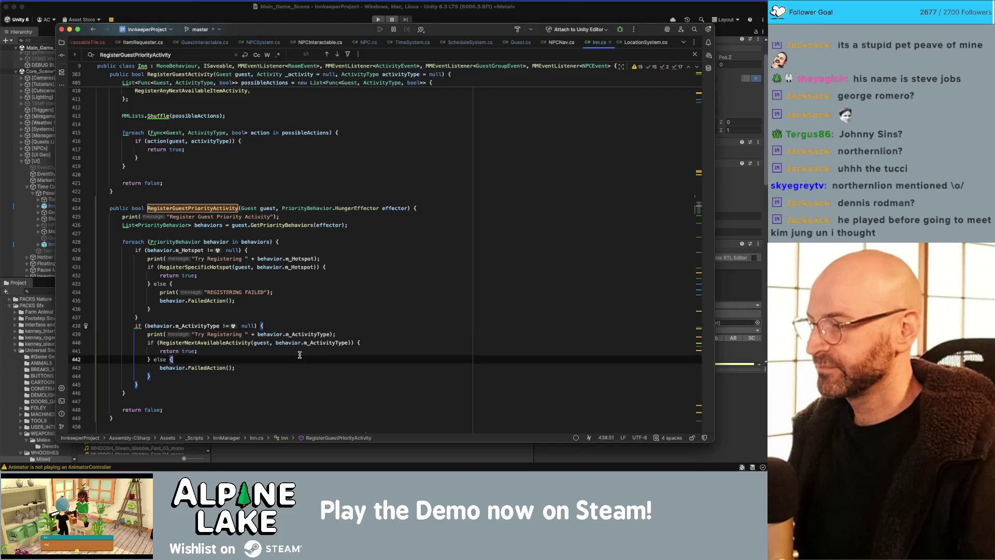
key("Return")
type("print(\"REGI")
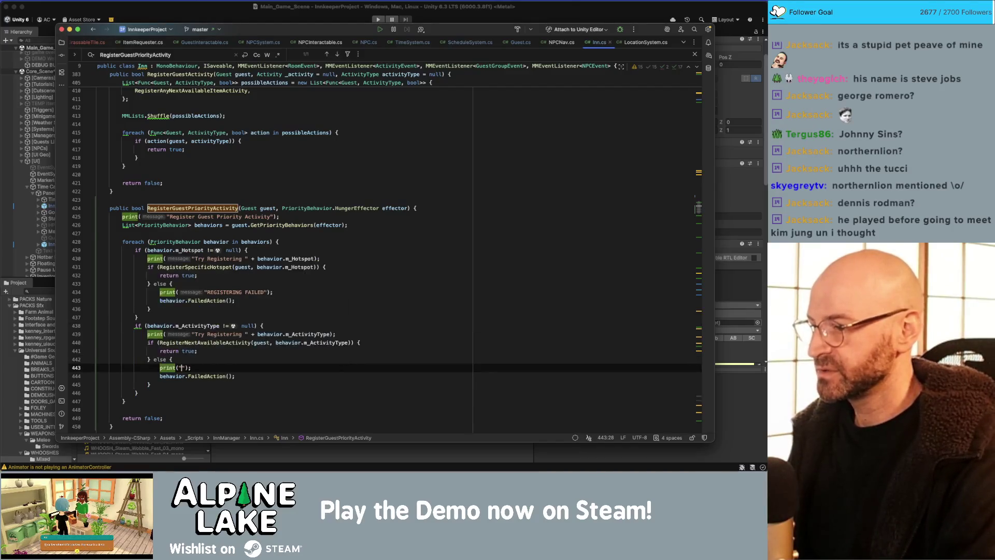
type("STERING FAILED")
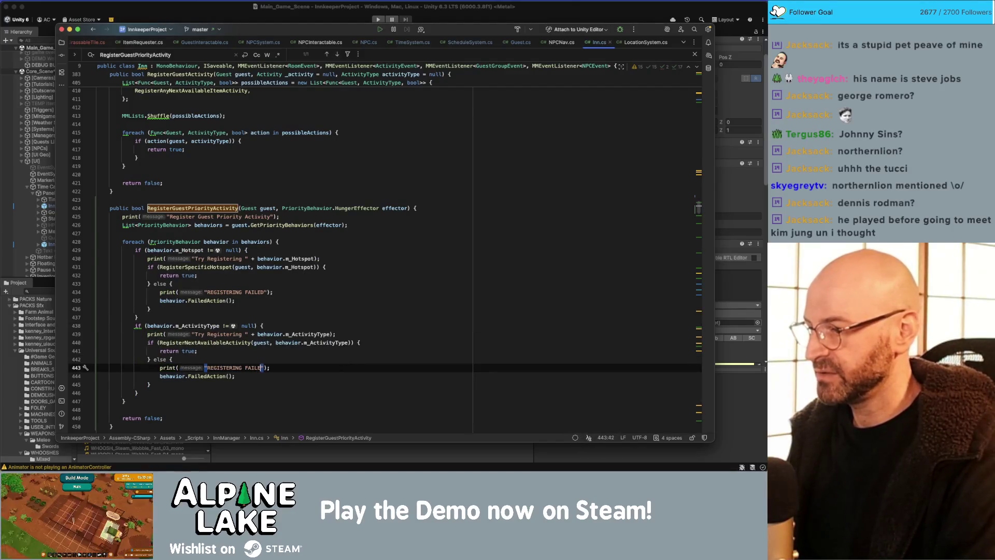
key("End")
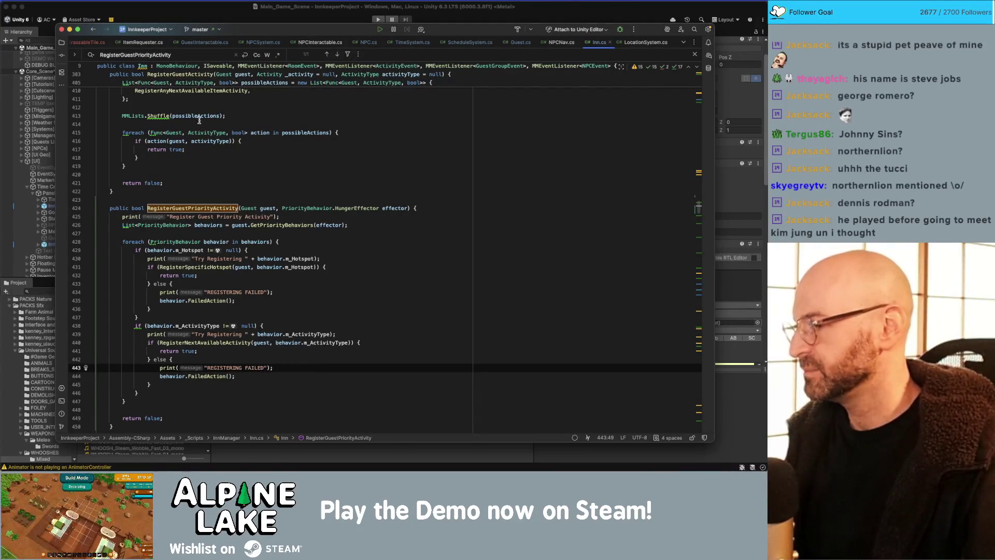
left_click(205, 21)
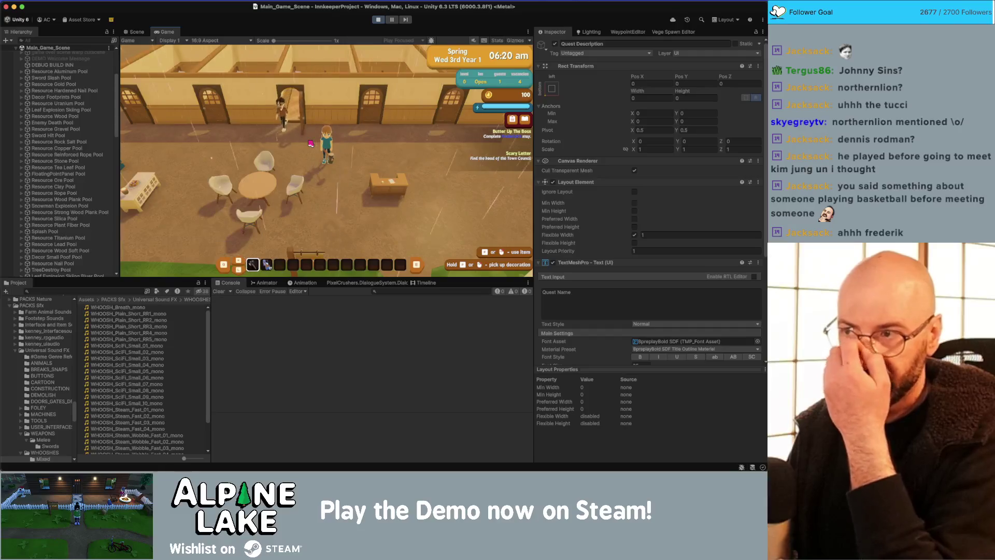
- Walk the player left, down, right and back left around the inn interior
key("a")
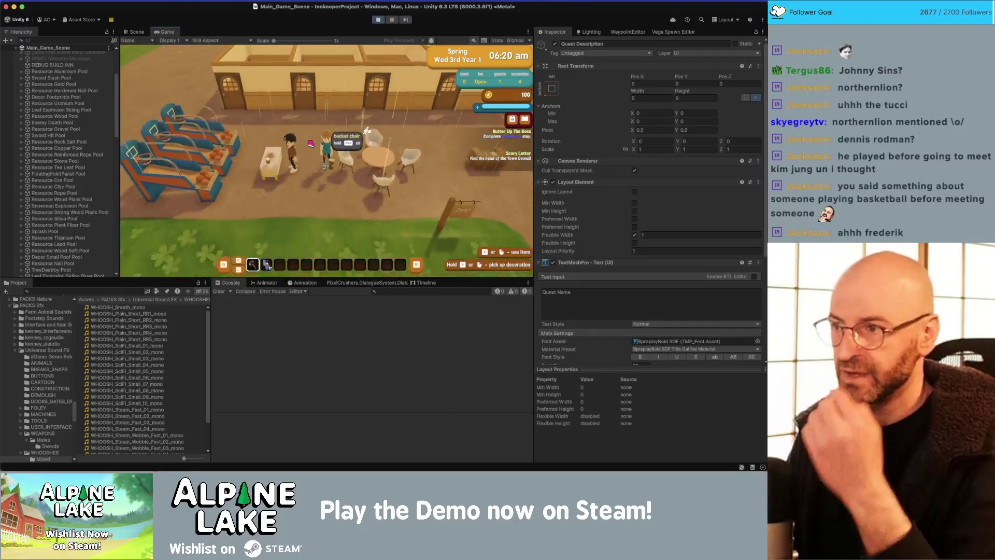
key("s")
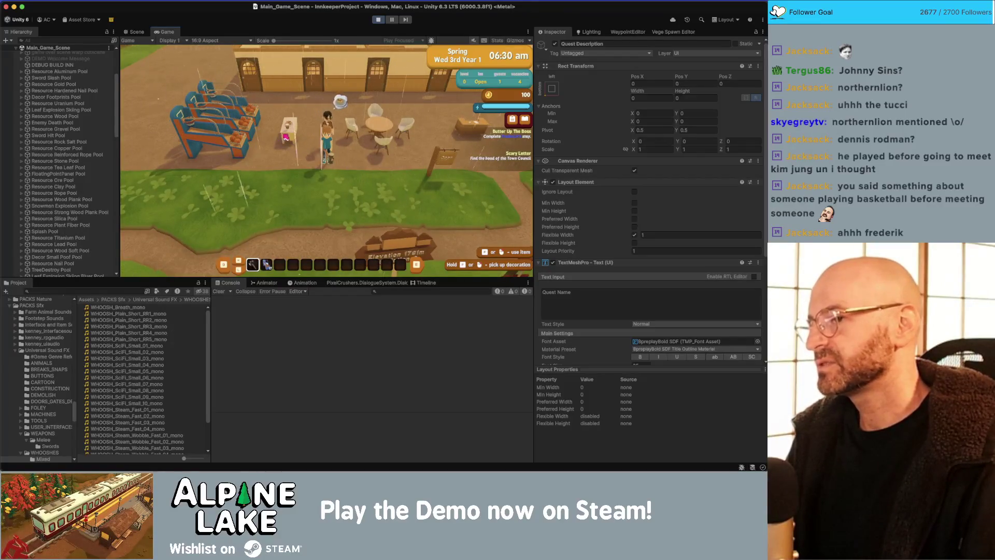
key("d")
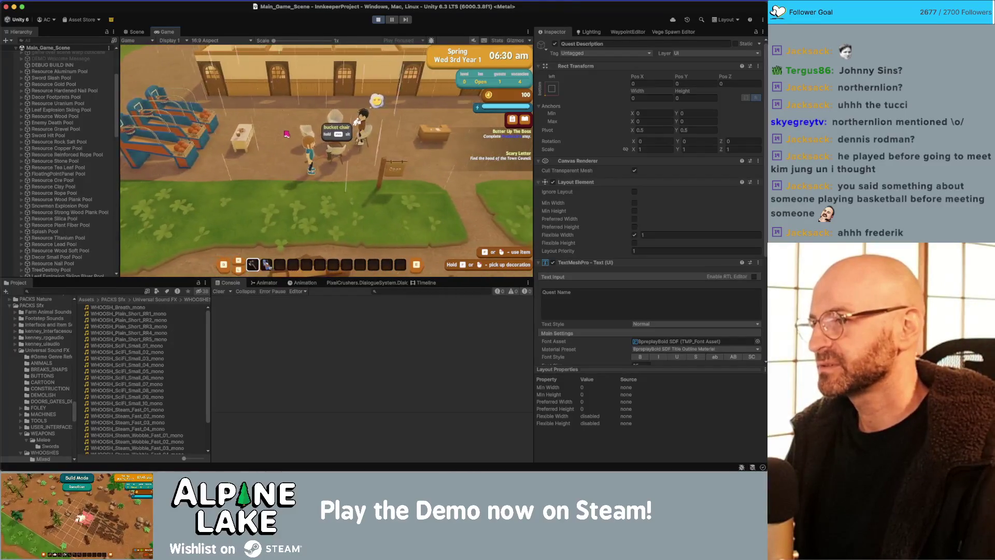
key("a")
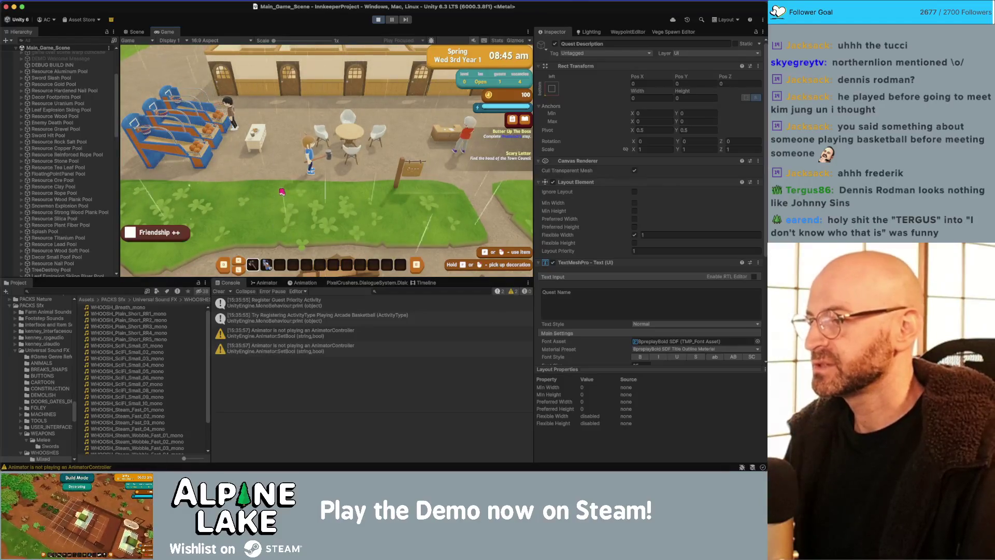
- Run the player out along the path, past the basketball cabinets and back down
key("s")
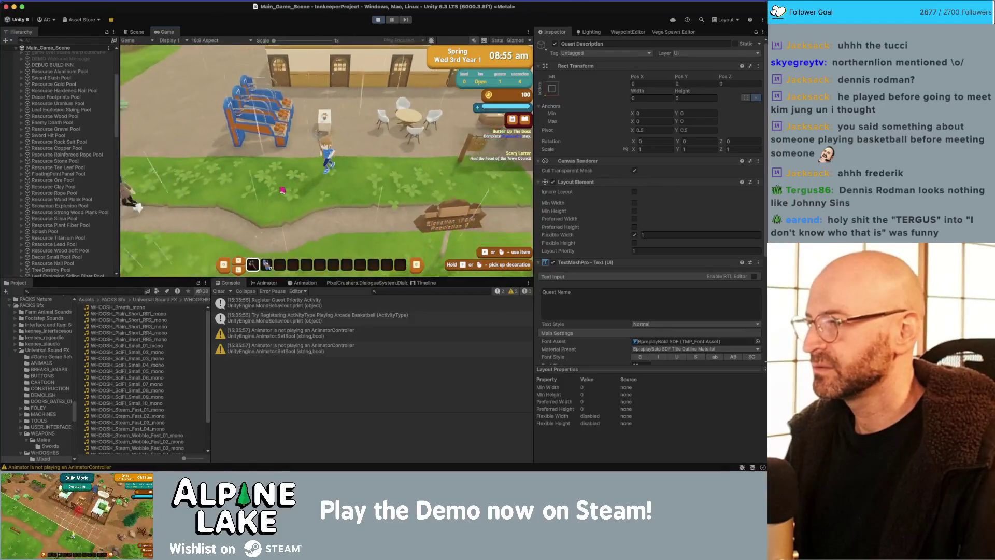
key("a")
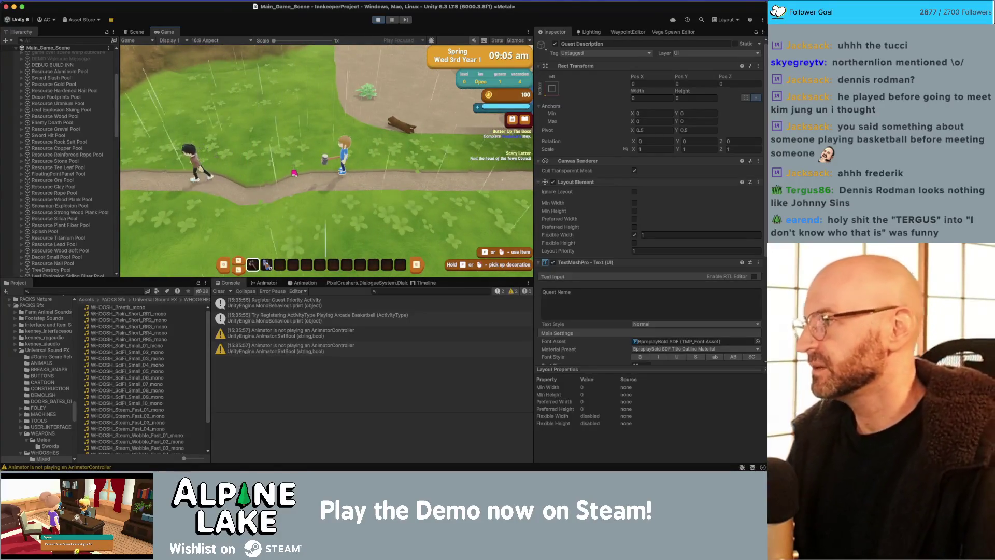
key("d")
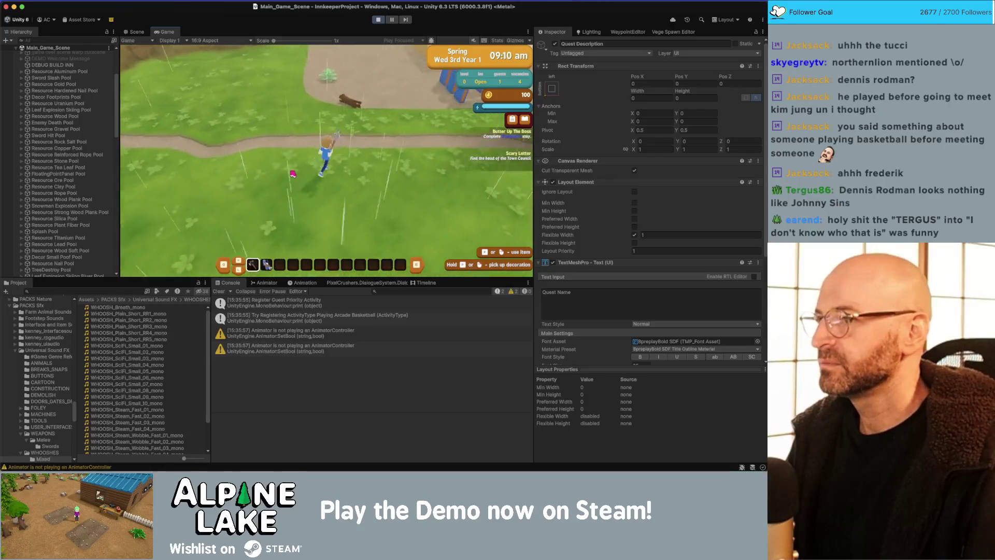
key("d")
key("a")
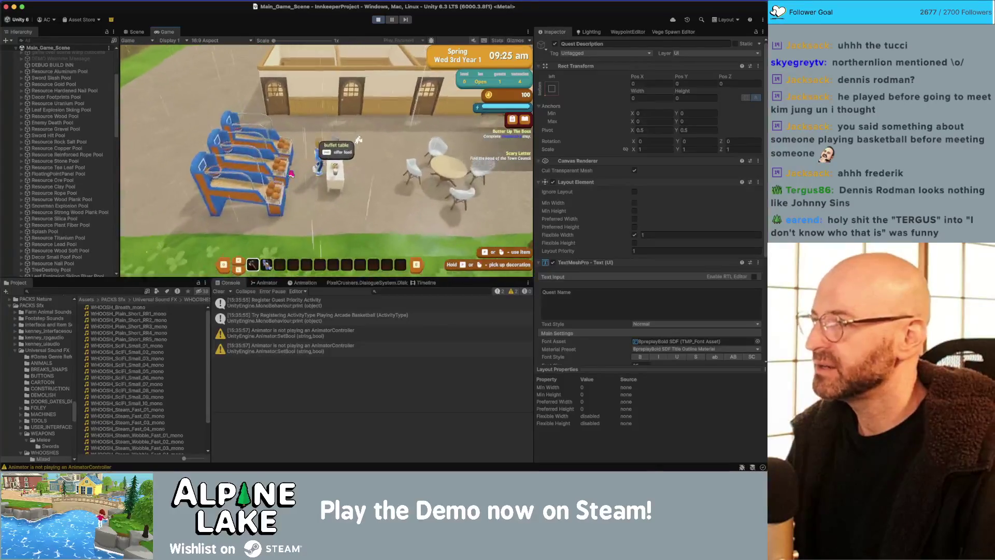
key("a")
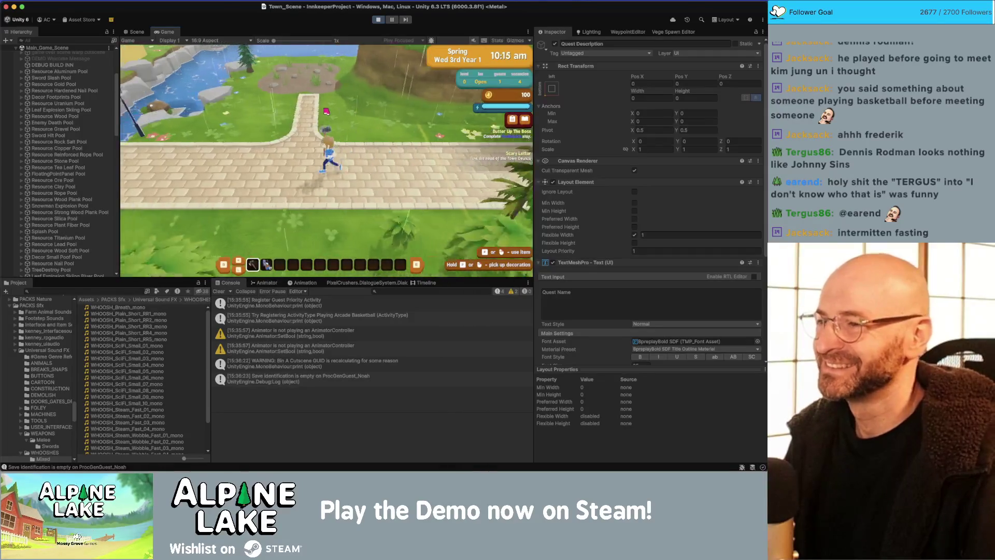
- Cross the bridge into the town plaza, explore it, and return across the bridge
key("w")
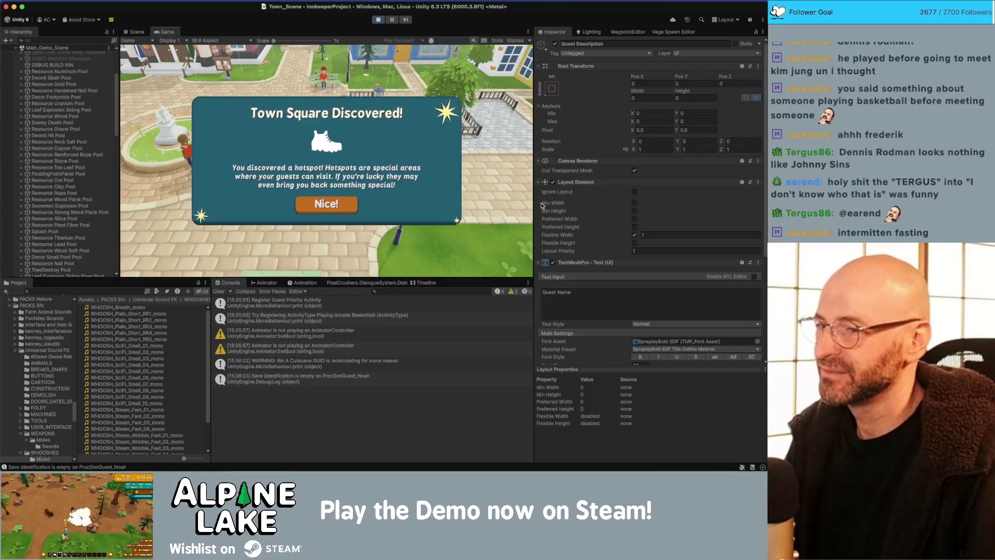
left_click_drag(533, 204, 522, 204)
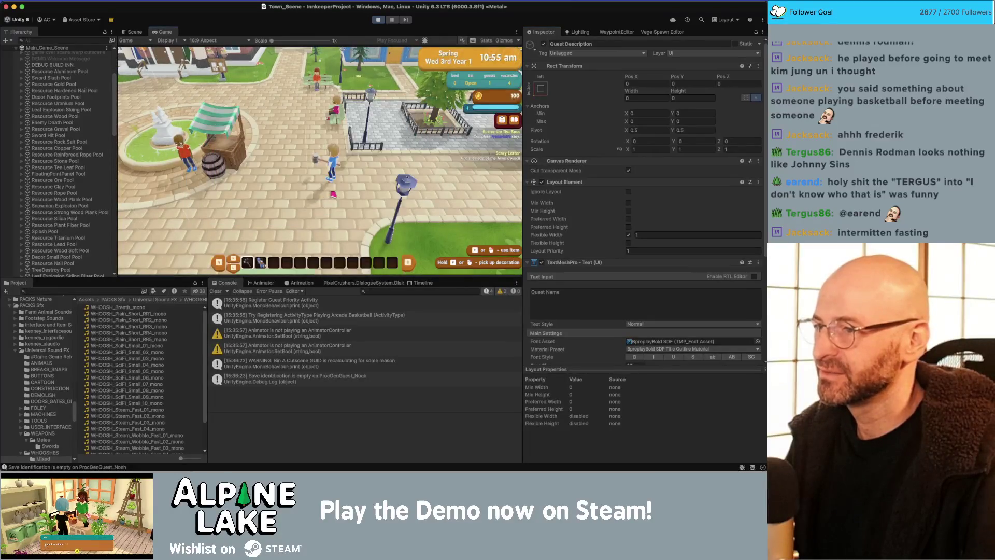
key("w")
key("a")
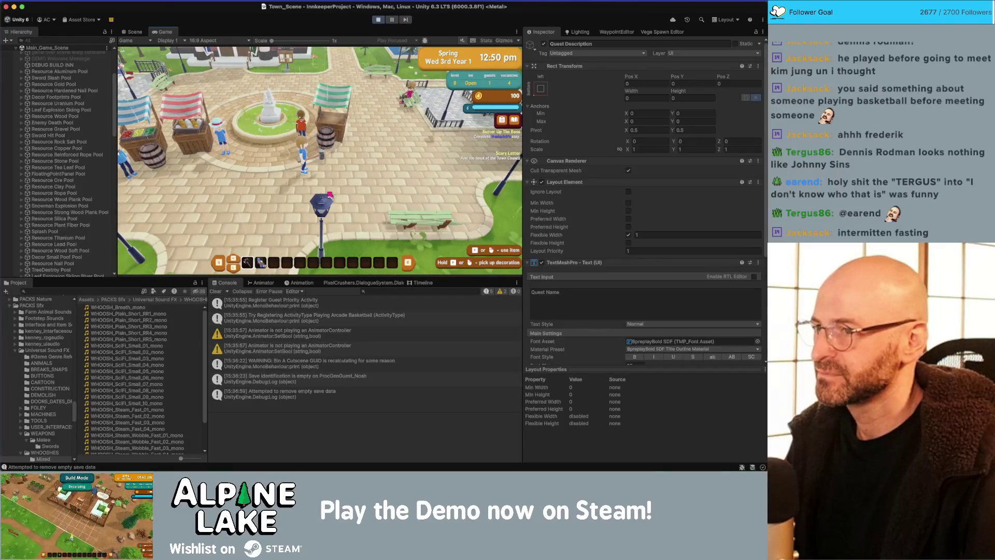
key("w")
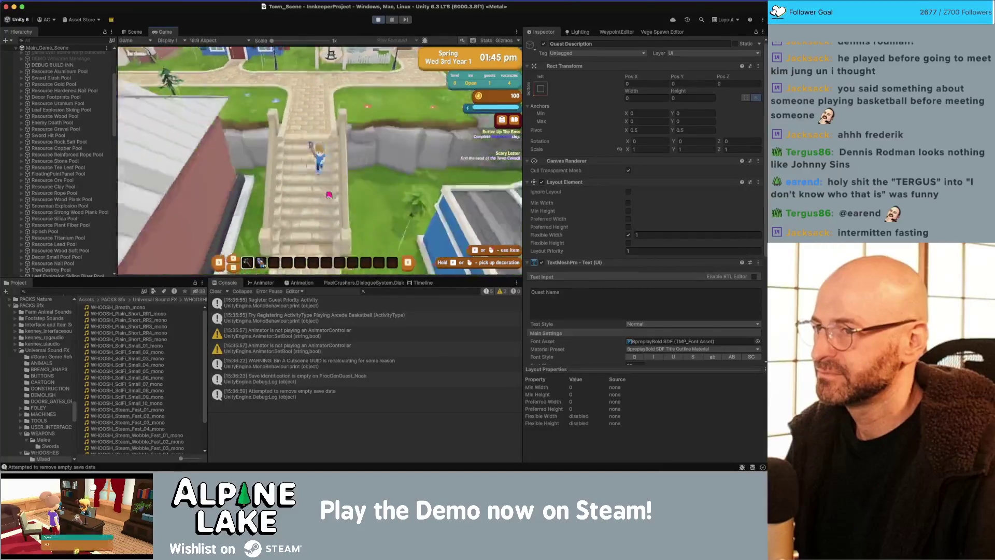
key("d")
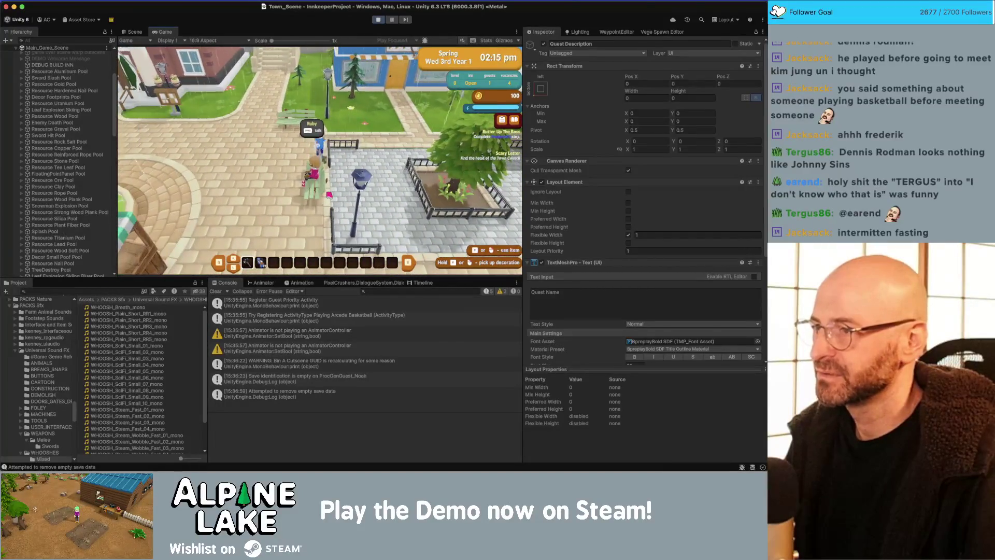
key("s")
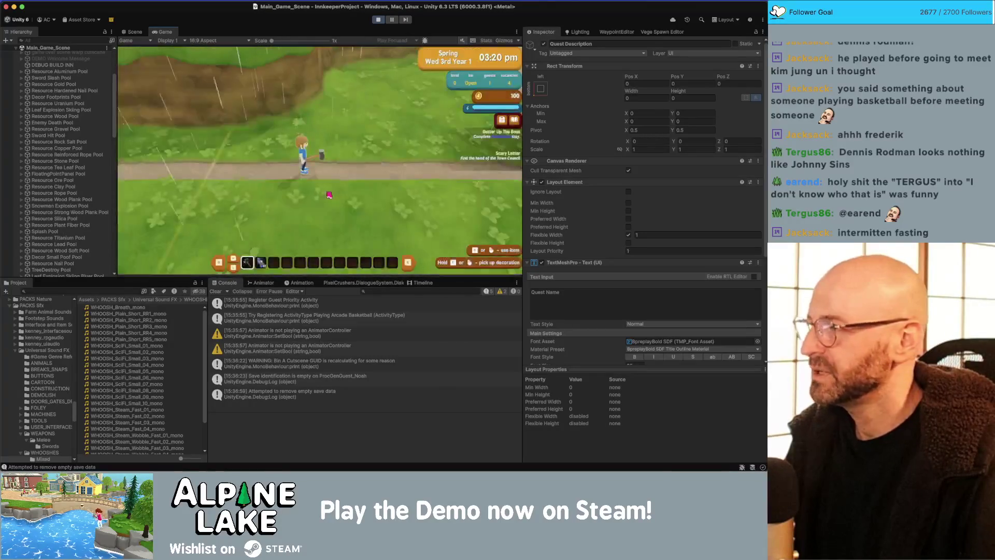
- Walk the player up through the inn past the bedrooms toward the building with doors
key("w")
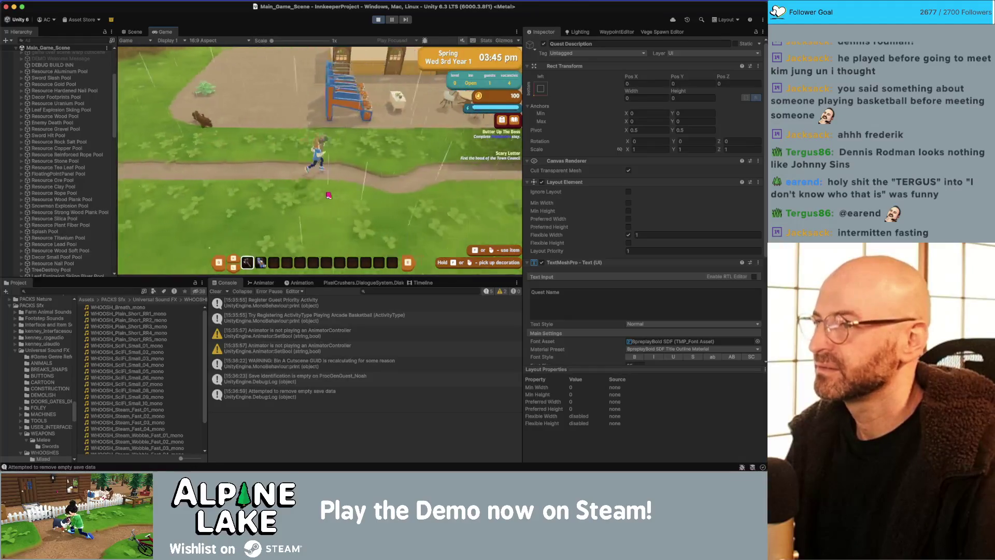
key("w")
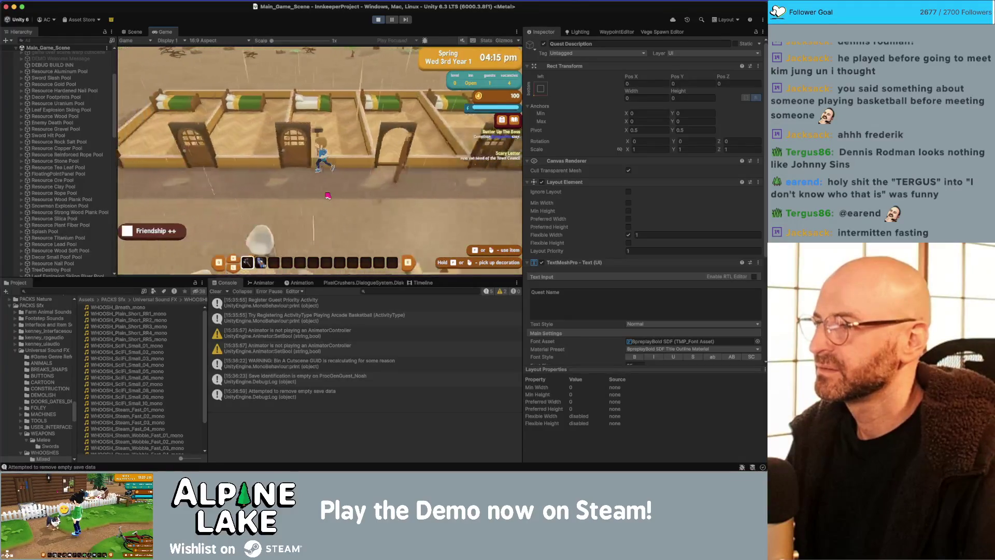
key("w")
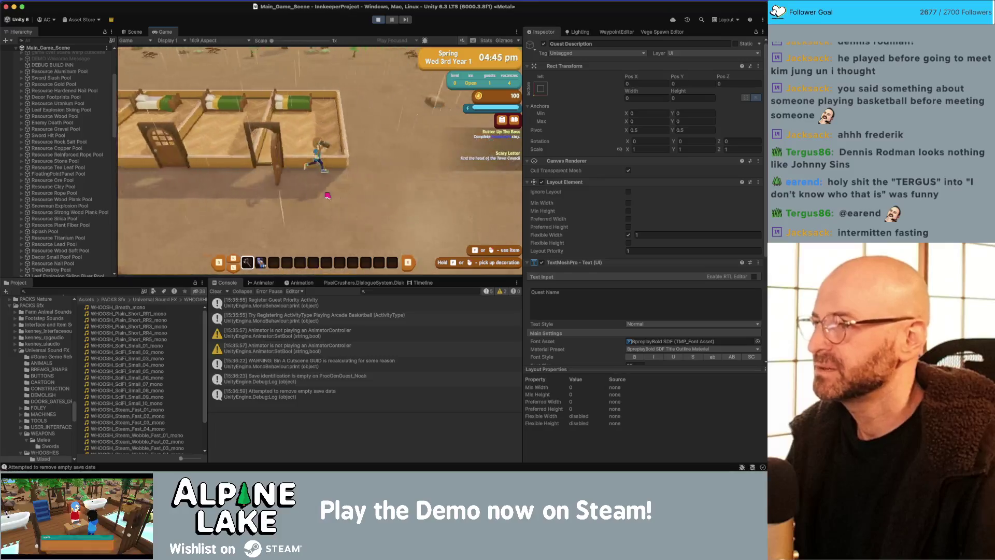
key("d")
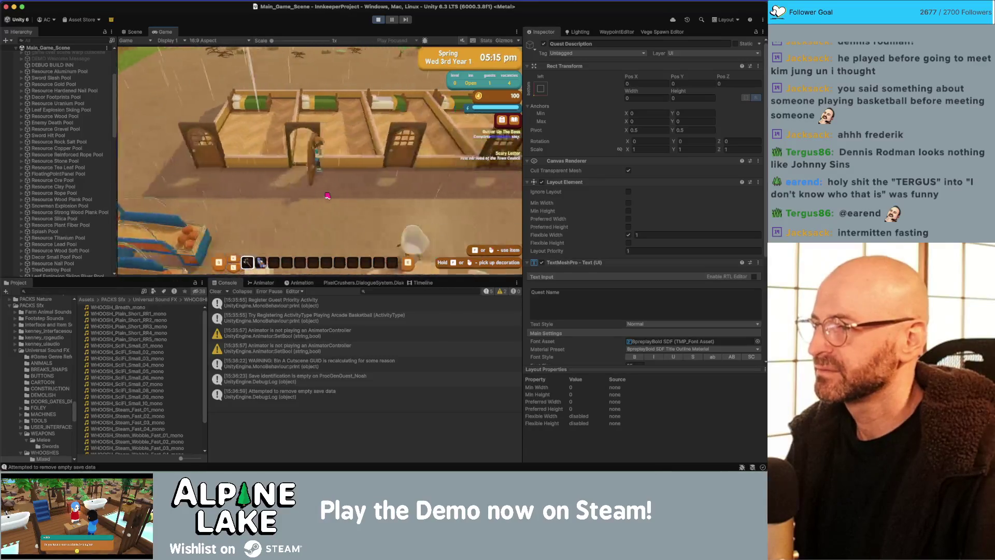
key("w")
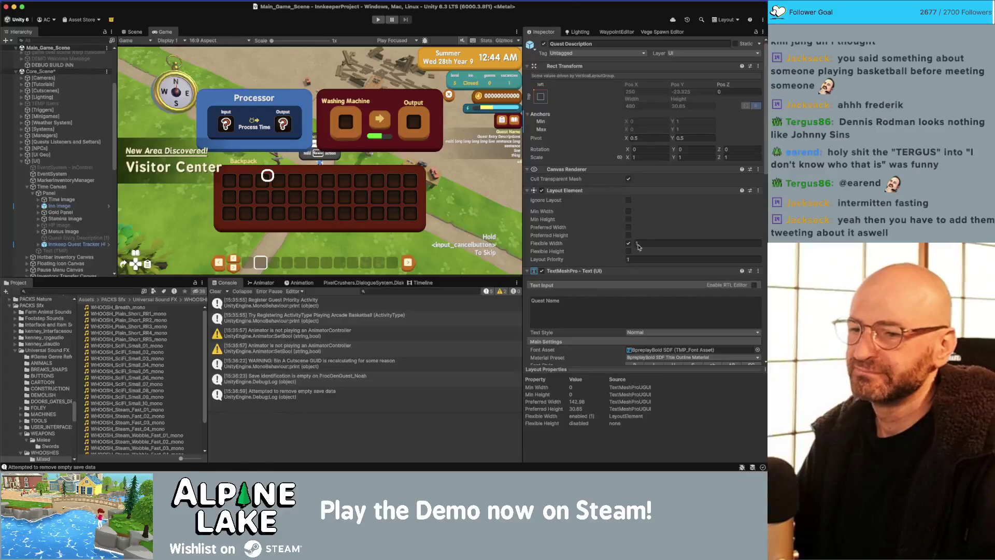
- Scroll through the fresh Console log of the restarted game
scroll(645, 243, "down", 3)
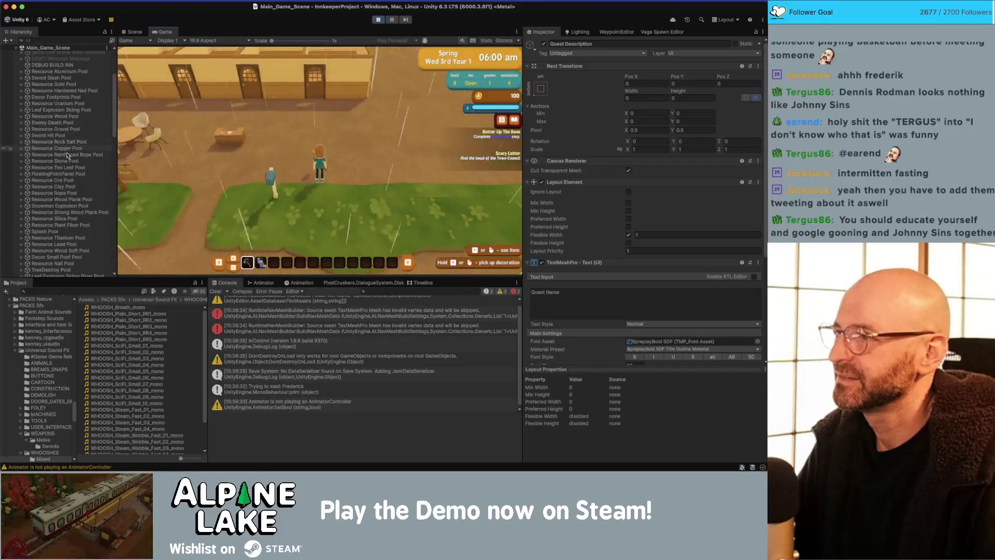
- Expand Inkkeep Quest Tracker HUD and inspect Butter Up The Boss and its description text objects
scroll(66, 115, "down", 10)
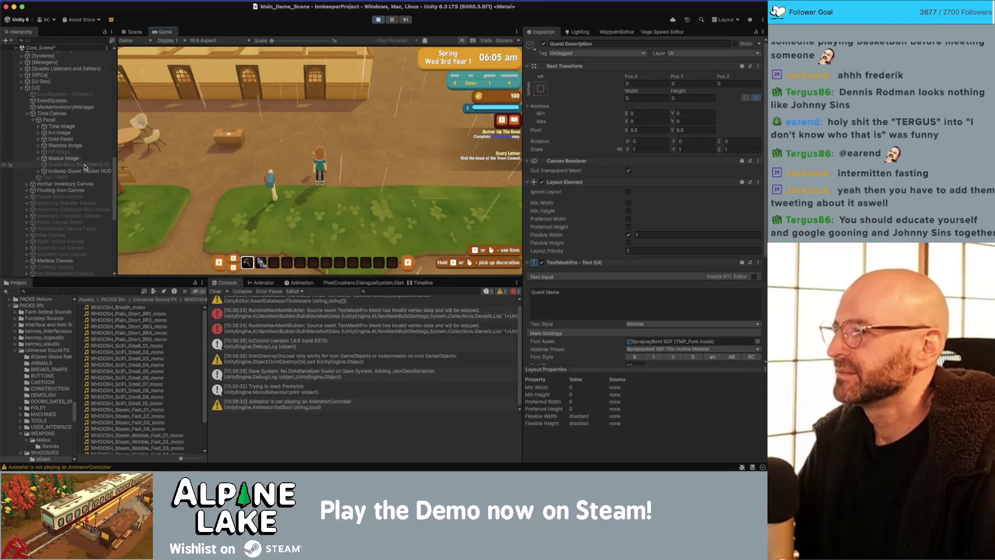
left_click(38, 171)
left_click(76, 177)
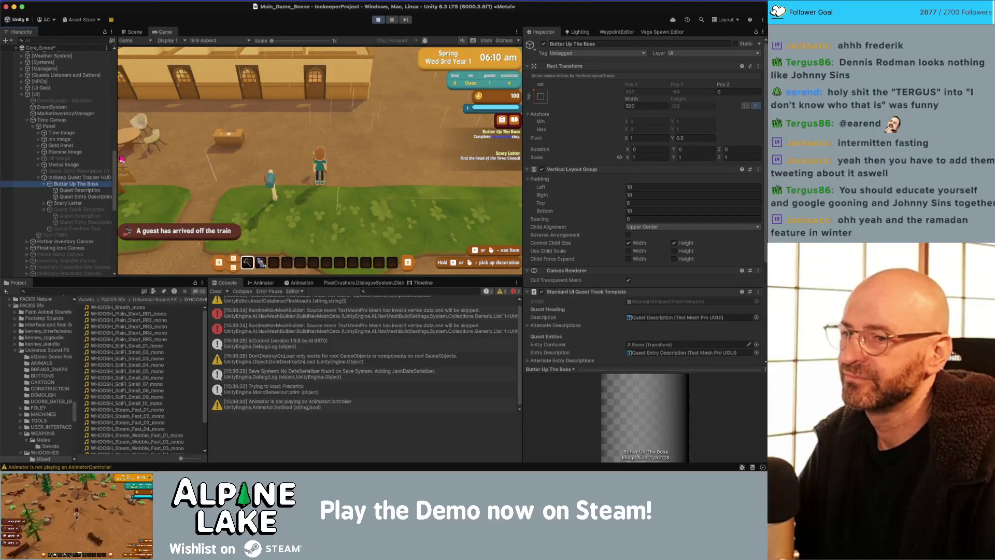
left_click(80, 191)
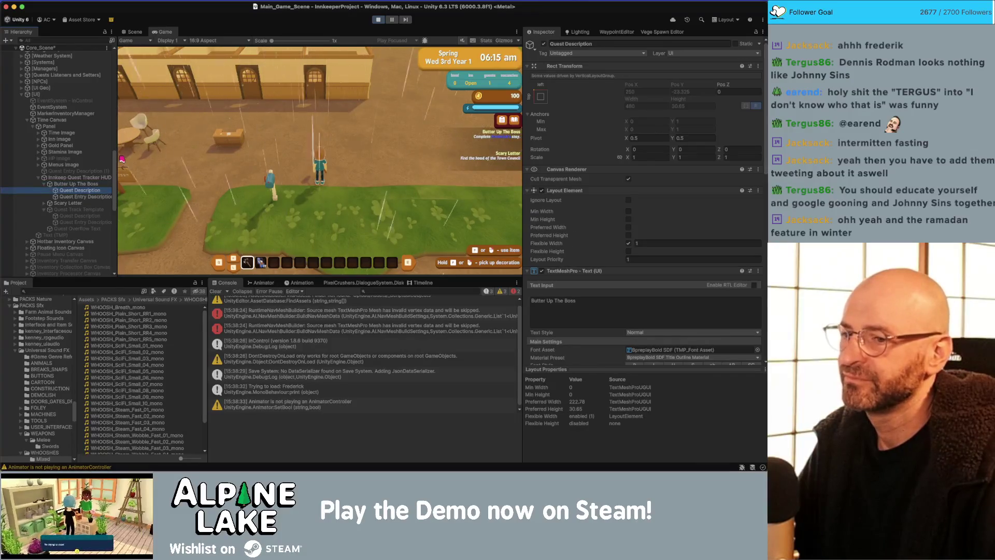
left_click(83, 196)
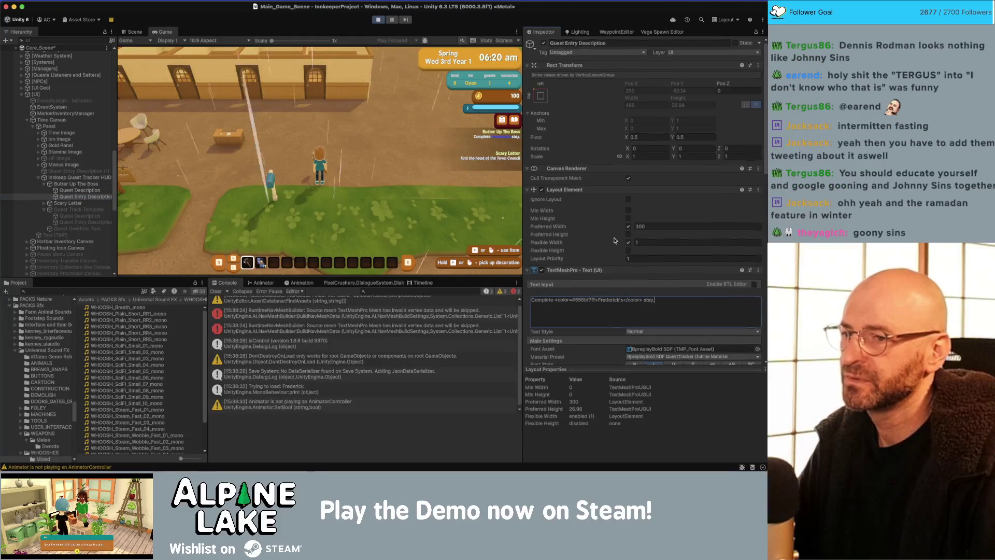
scroll(614, 241, "down", 10)
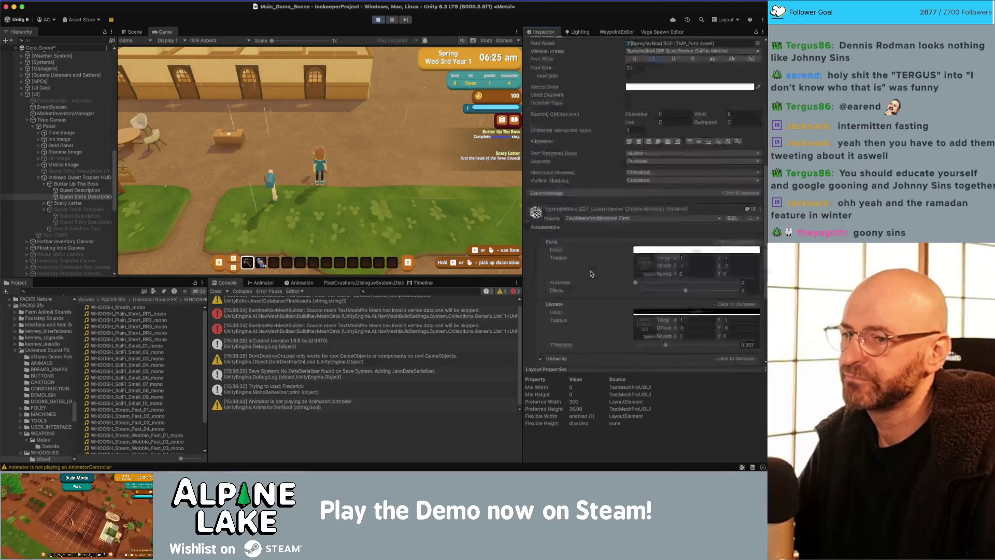
scroll(570, 217, "down", 3)
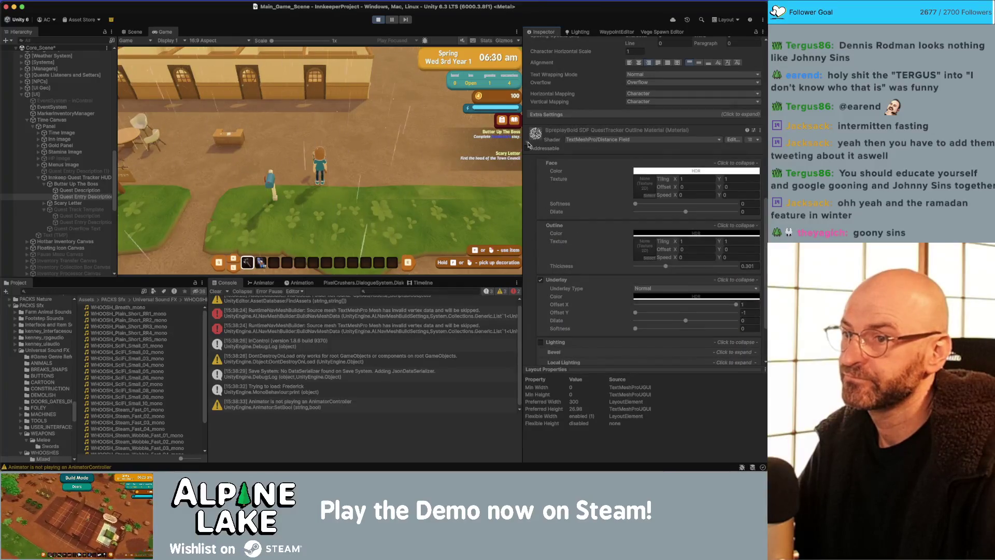
scroll(528, 145, "up", 5)
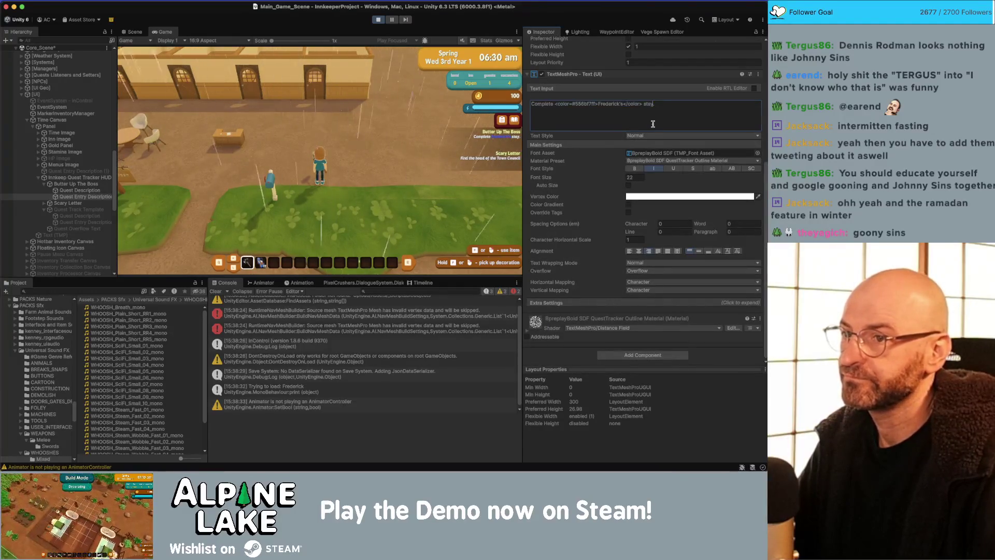
scroll(652, 124, "up", 5)
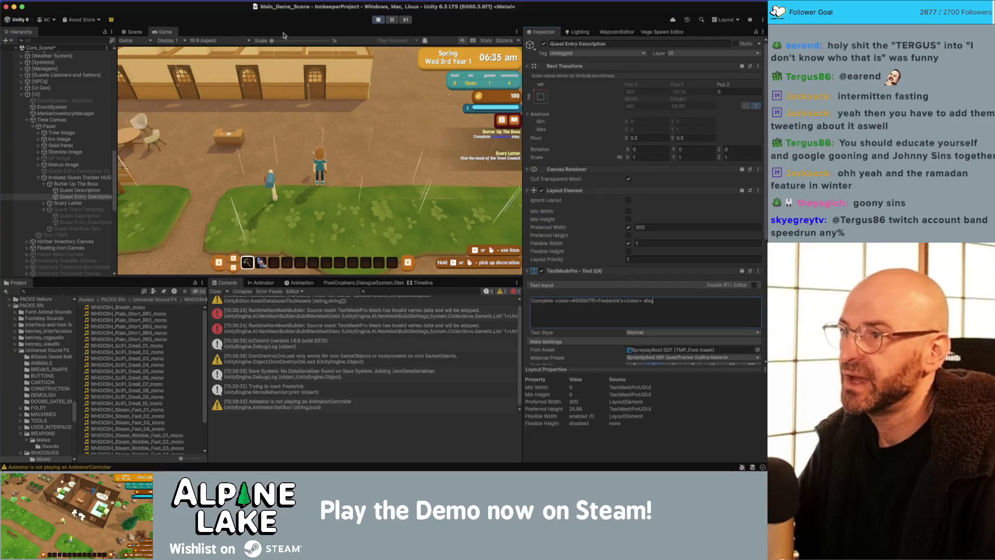
- Disable the Image component on the Butter Up The Boss entry and compare it with its description
left_click(77, 191)
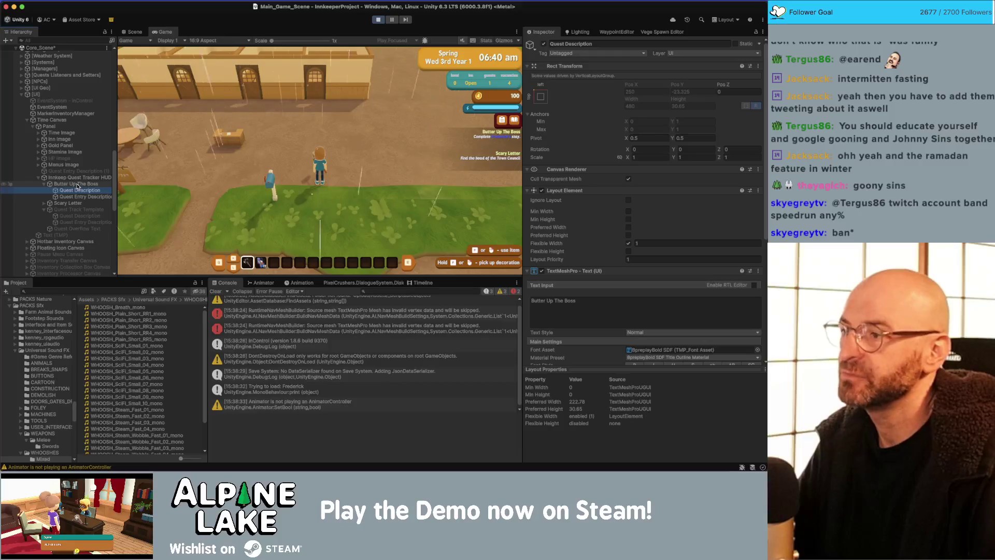
left_click(77, 184)
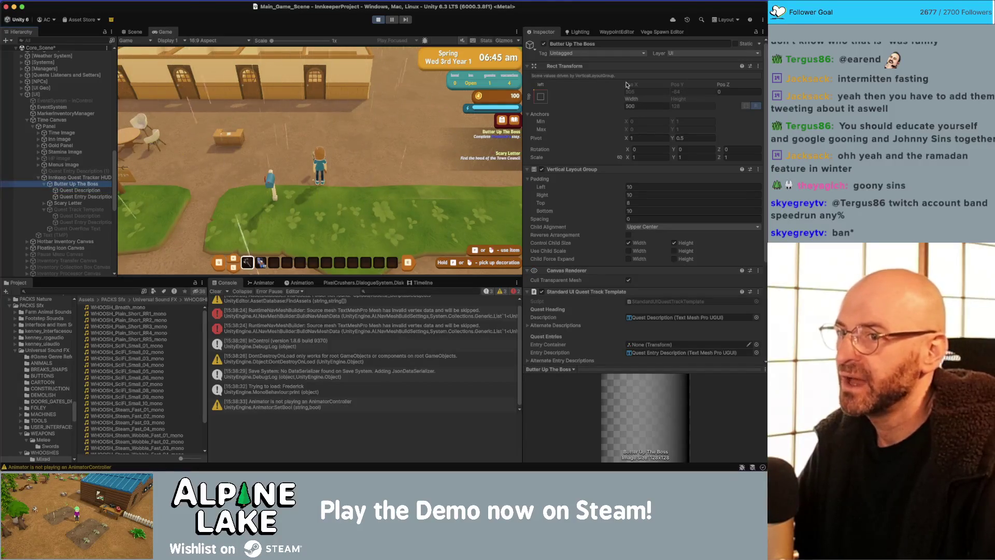
scroll(625, 249, "down", 5)
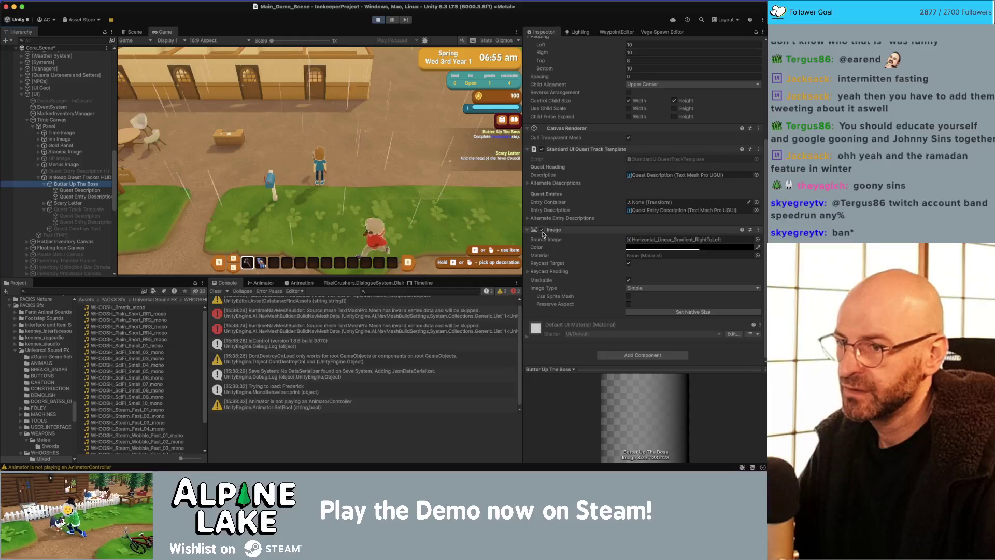
left_click(541, 229)
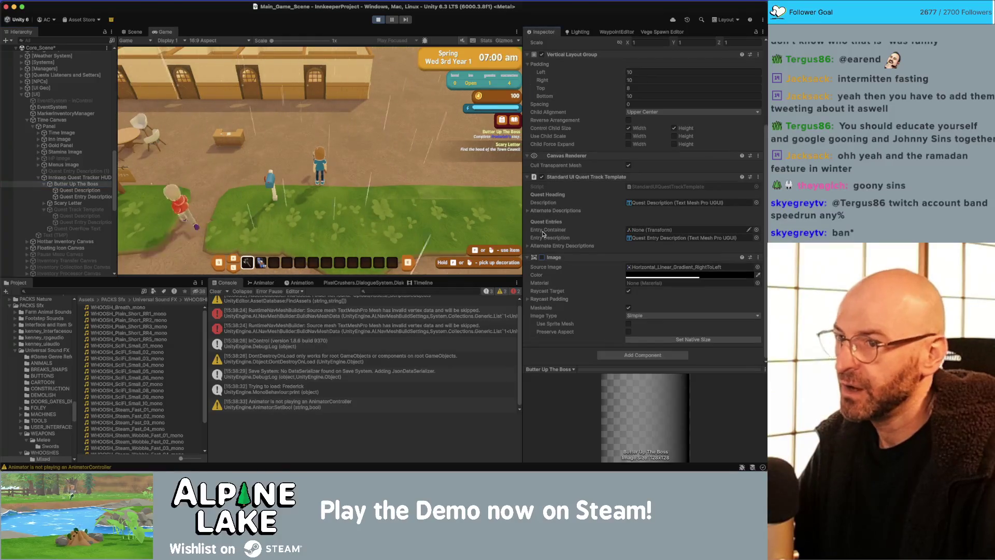
left_click(542, 230)
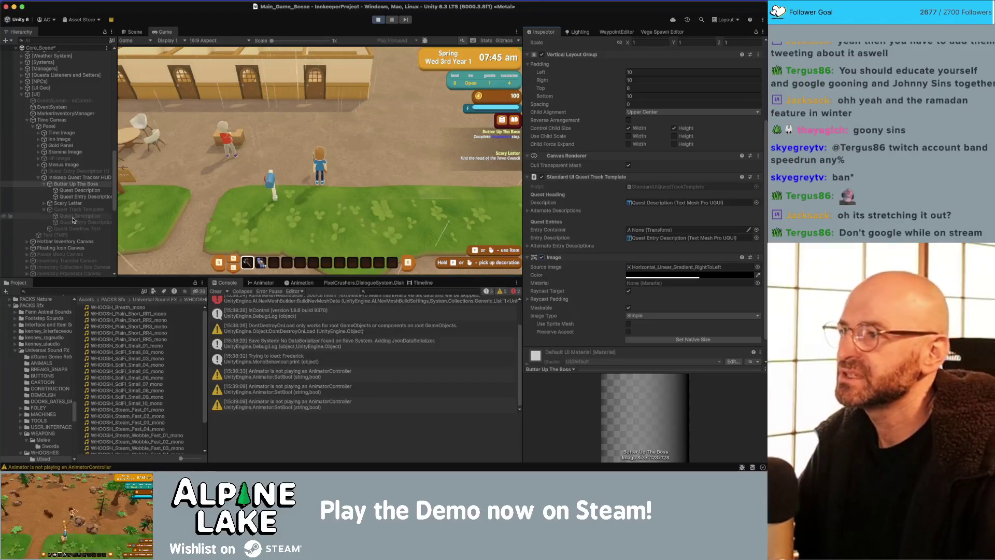
key("Down")
key("Up")
key("Down")
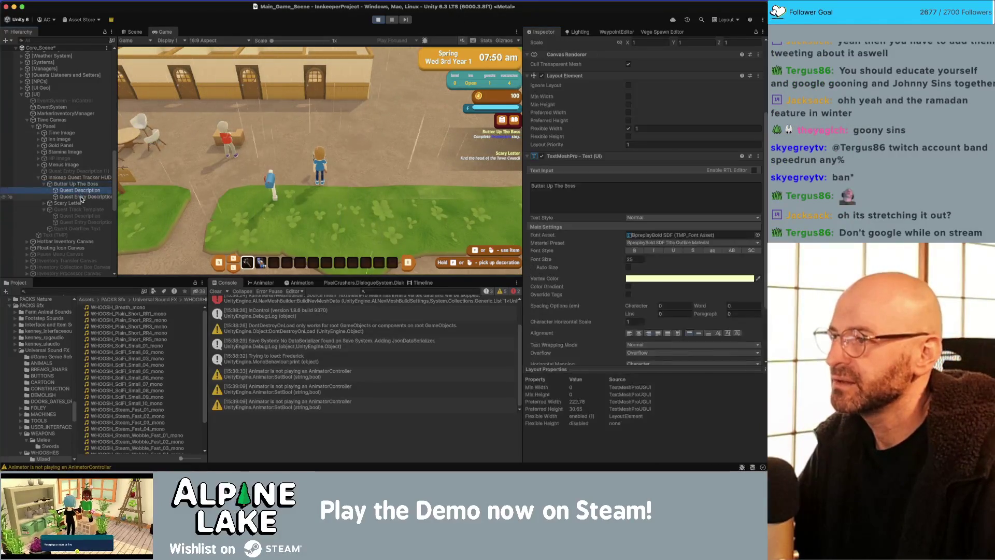
key("Up")
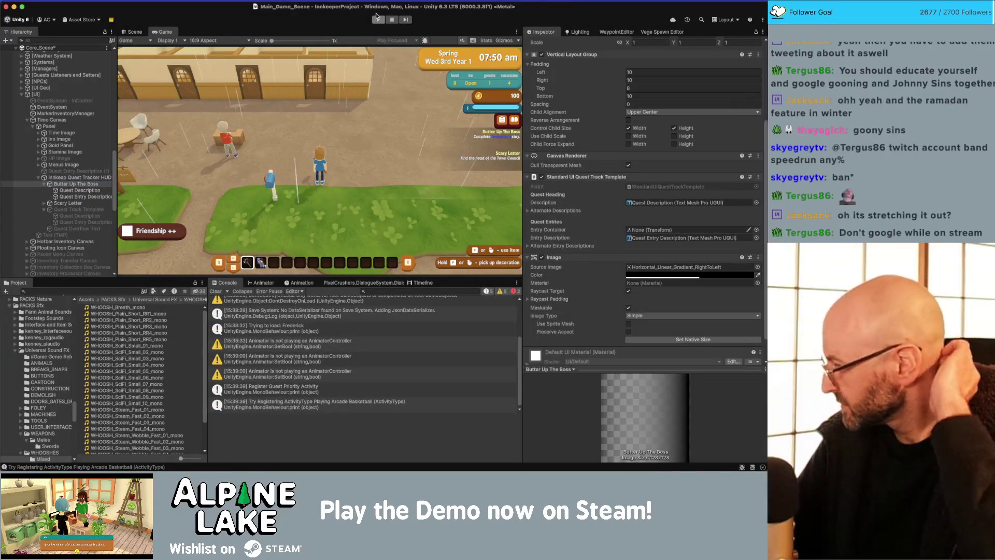
- Stop the running game to leave Play mode
left_click(377, 17)
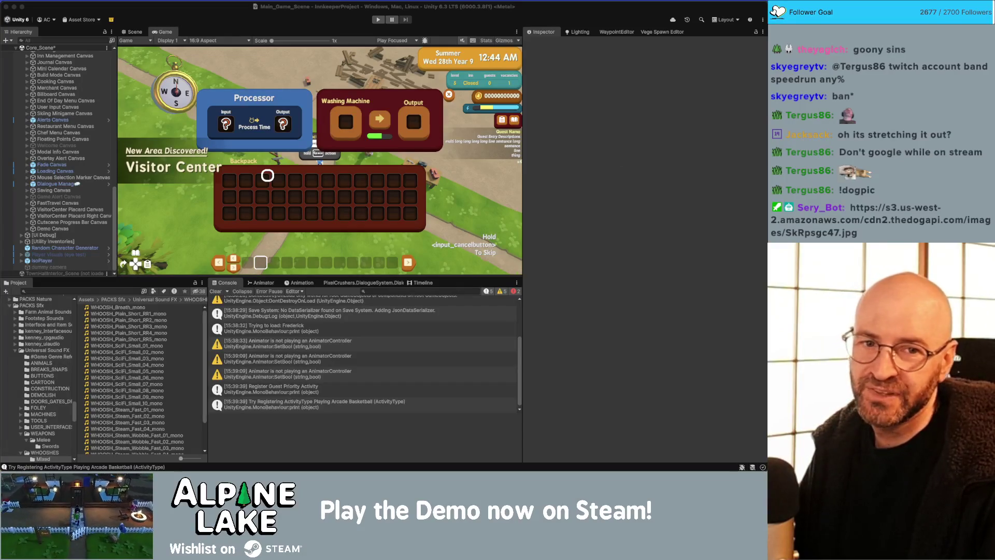
- Close the dog picture tab and launch the photo app from Spotlight via 'photoshop'
mouse_move(290, 109)
left_mouse_down()
mouse_move(352, 69)
mouse_move(470, 37)
mouse_move(424, 37)
left_mouse_up()
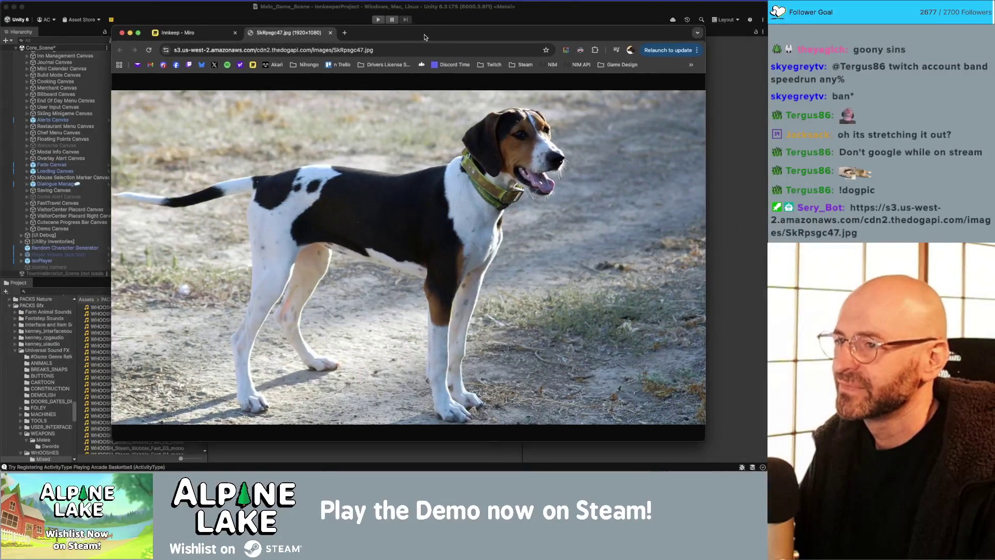
key("super+w")
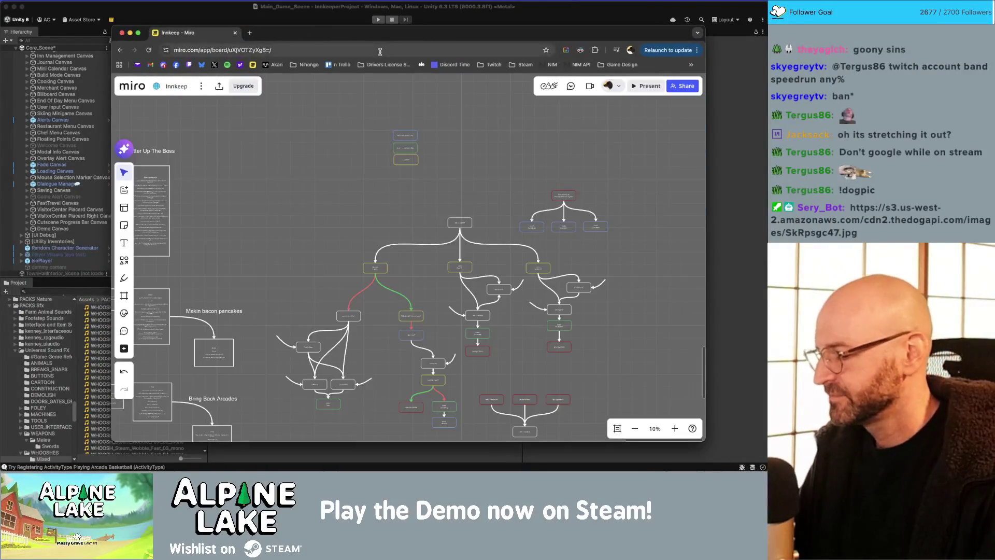
key("super+space")
type("photoshop")
key("Return")
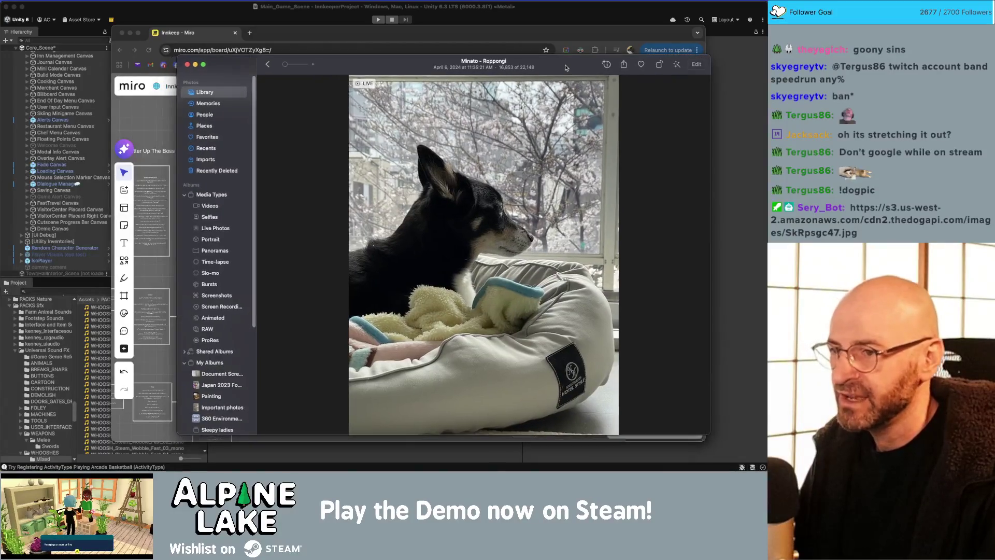
- Position the Photos window over the Miro board and zoom into the two-corgi photo
mouse_move(558, 70)
left_mouse_down()
mouse_move(505, 60)
mouse_move(765, 61)
left_mouse_up()
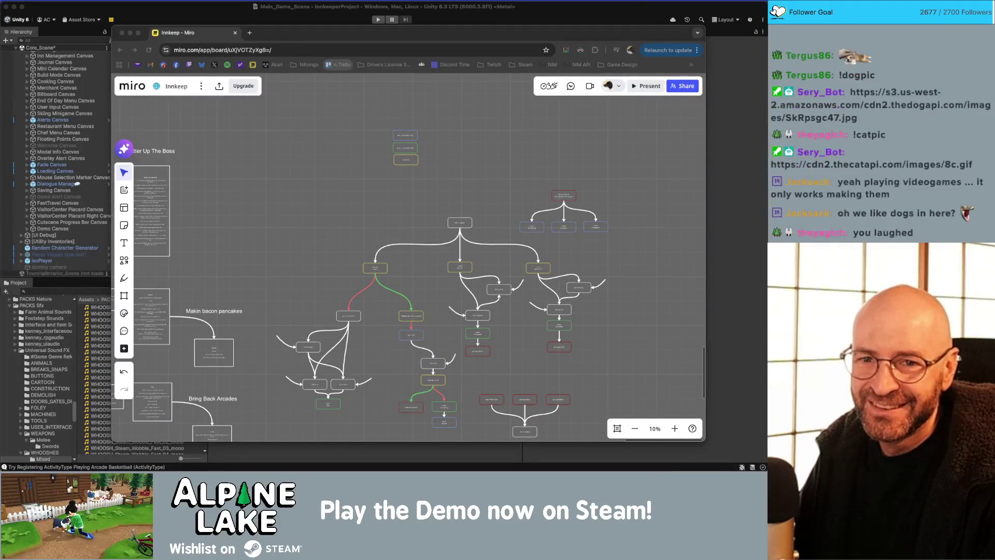
mouse_move(829, 87)
left_mouse_down()
mouse_move(348, 86)
mouse_move(300, 69)
left_mouse_up()
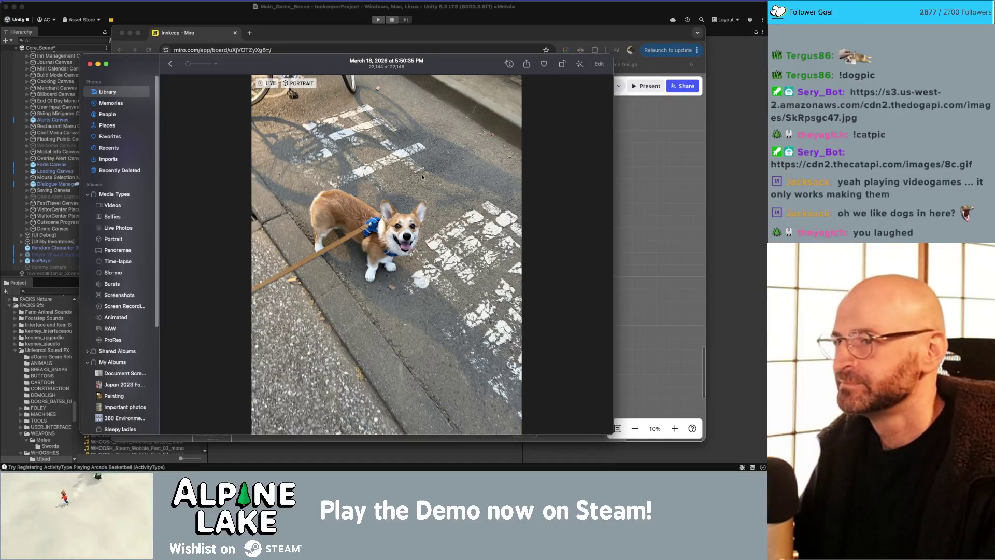
left_click_drag(321, 62, 765, 62)
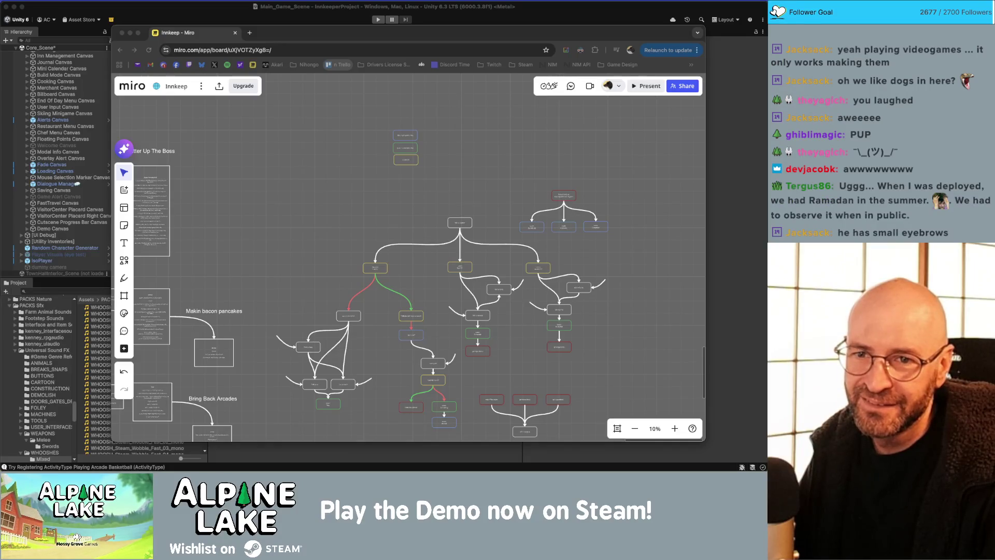
key("super+Tab")
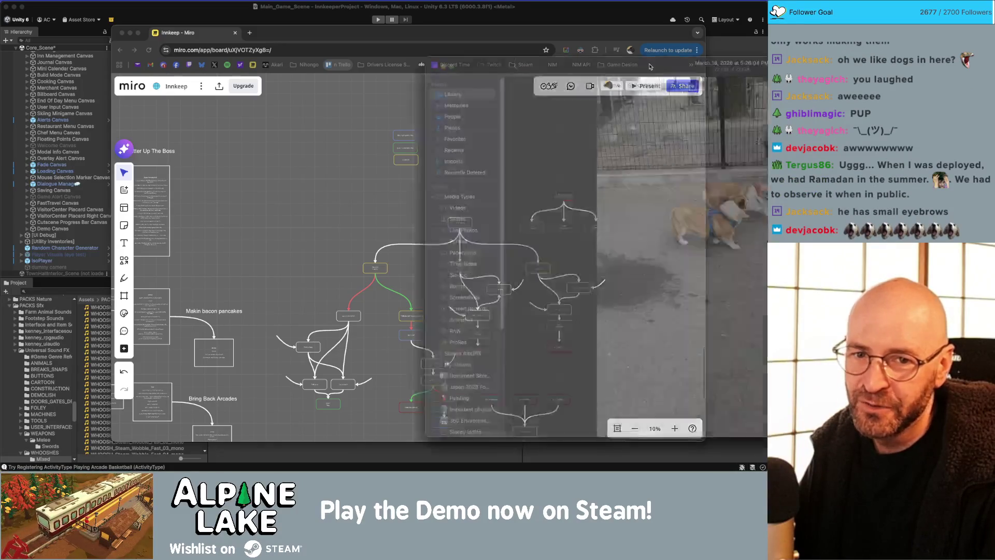
scroll(336, 187, "up", 5)
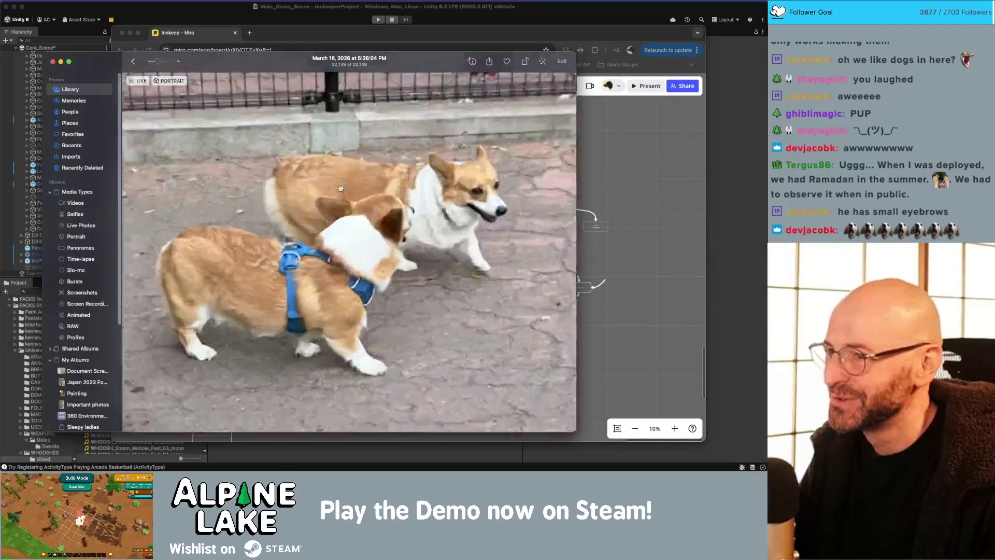